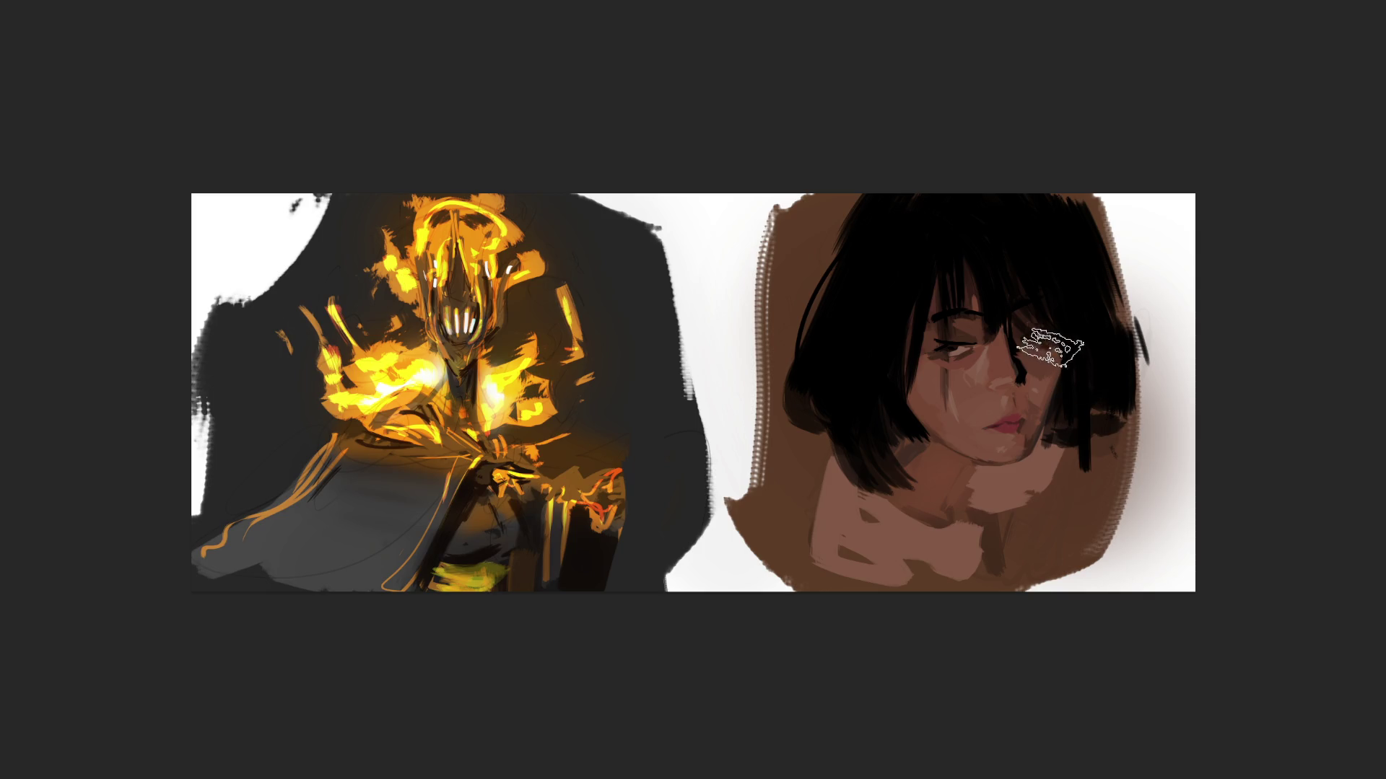
Step: Paint grey background strokes over the top-right hair edge, beside the upper-left hair and right of the jaw
mouse_move(1047, 206)
mouse_down()
mouse_move(1093, 245)
mouse_move(1141, 354)
mouse_up()
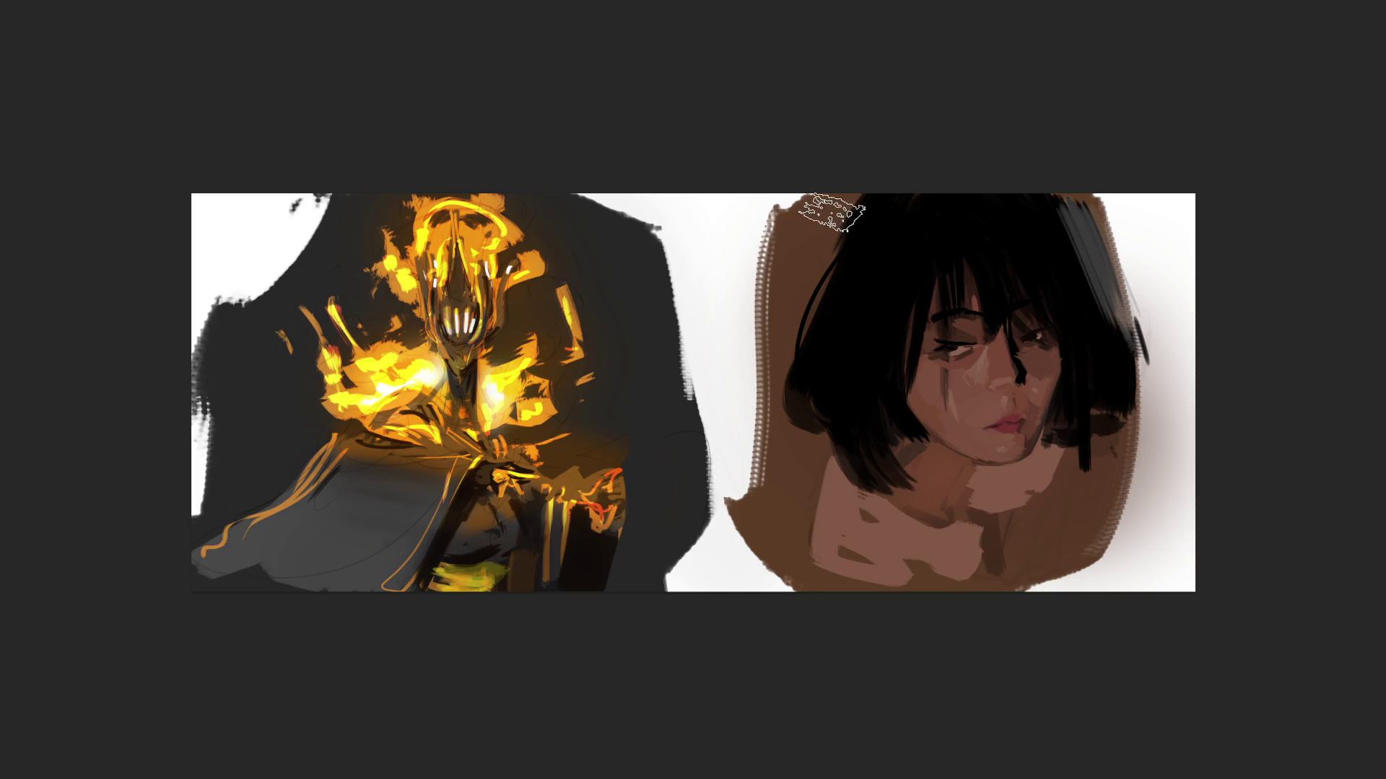
mouse_move(855, 166)
mouse_down()
mouse_move(786, 303)
mouse_move(736, 361)
mouse_move(776, 449)
mouse_move(799, 570)
mouse_up()
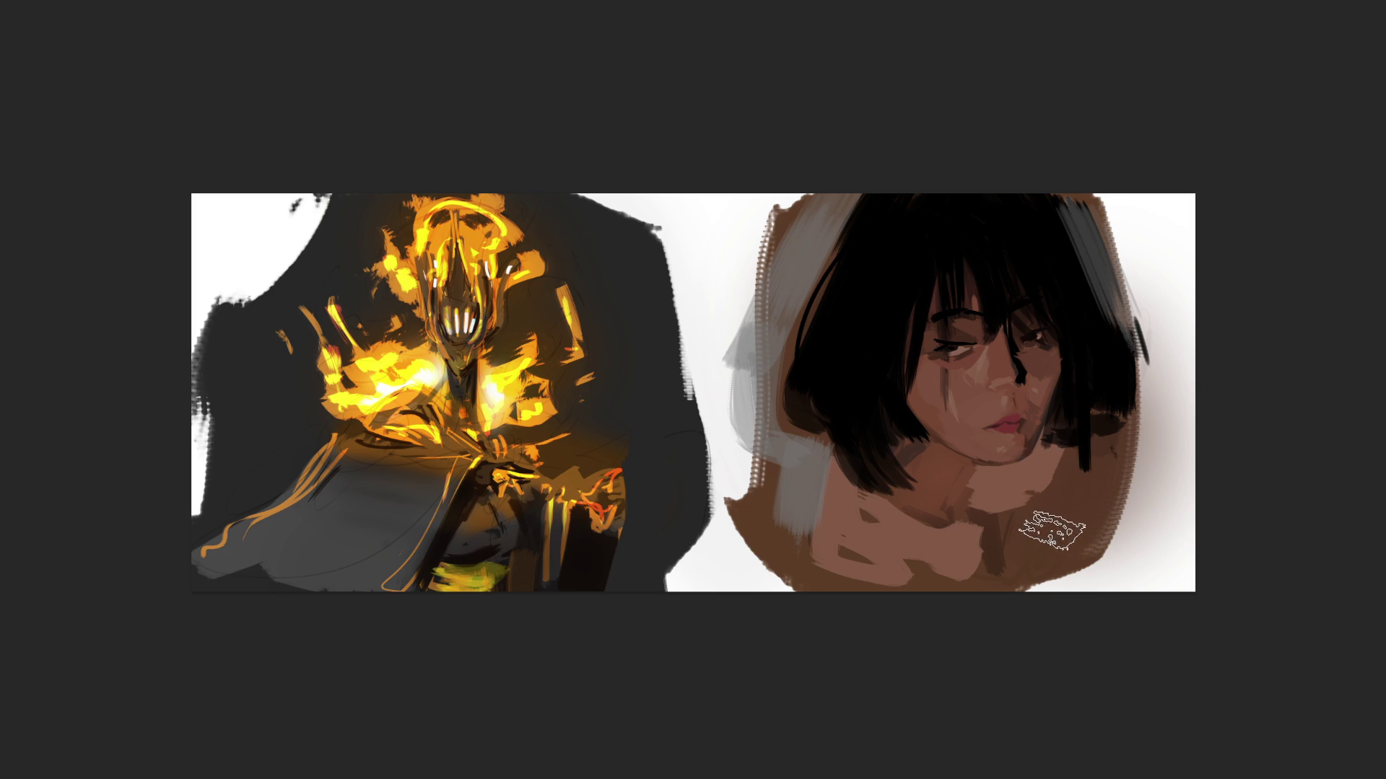
mouse_move(1011, 550)
mouse_down()
mouse_move(1144, 415)
mouse_move(1075, 586)
mouse_up()
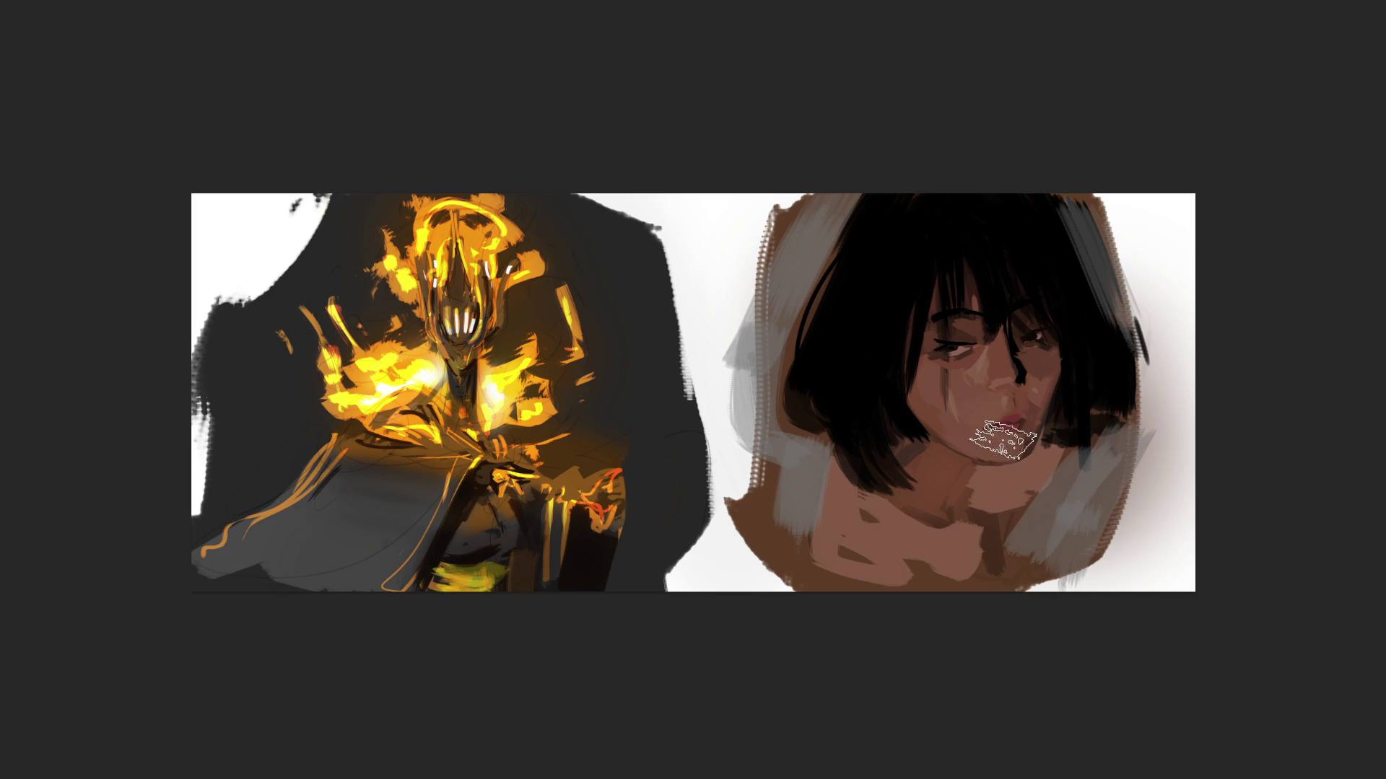
key(bracketleft)
key(bracketleft)
key(bracketleft)
Step: Paint two dark brown neck shadows, a thin white collar line, a lighter right neck side and collarbone curves
drag(973, 473, 946, 531)
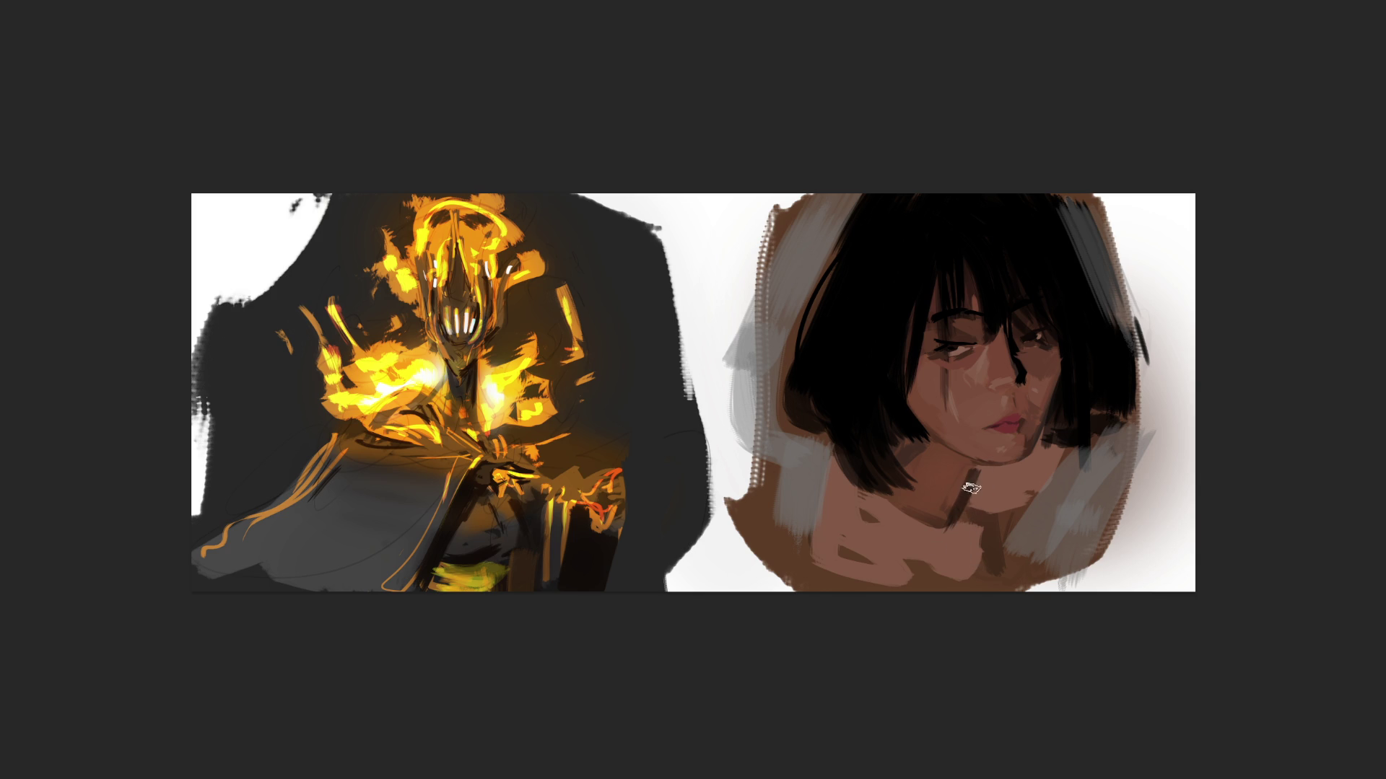
drag(976, 509, 990, 581)
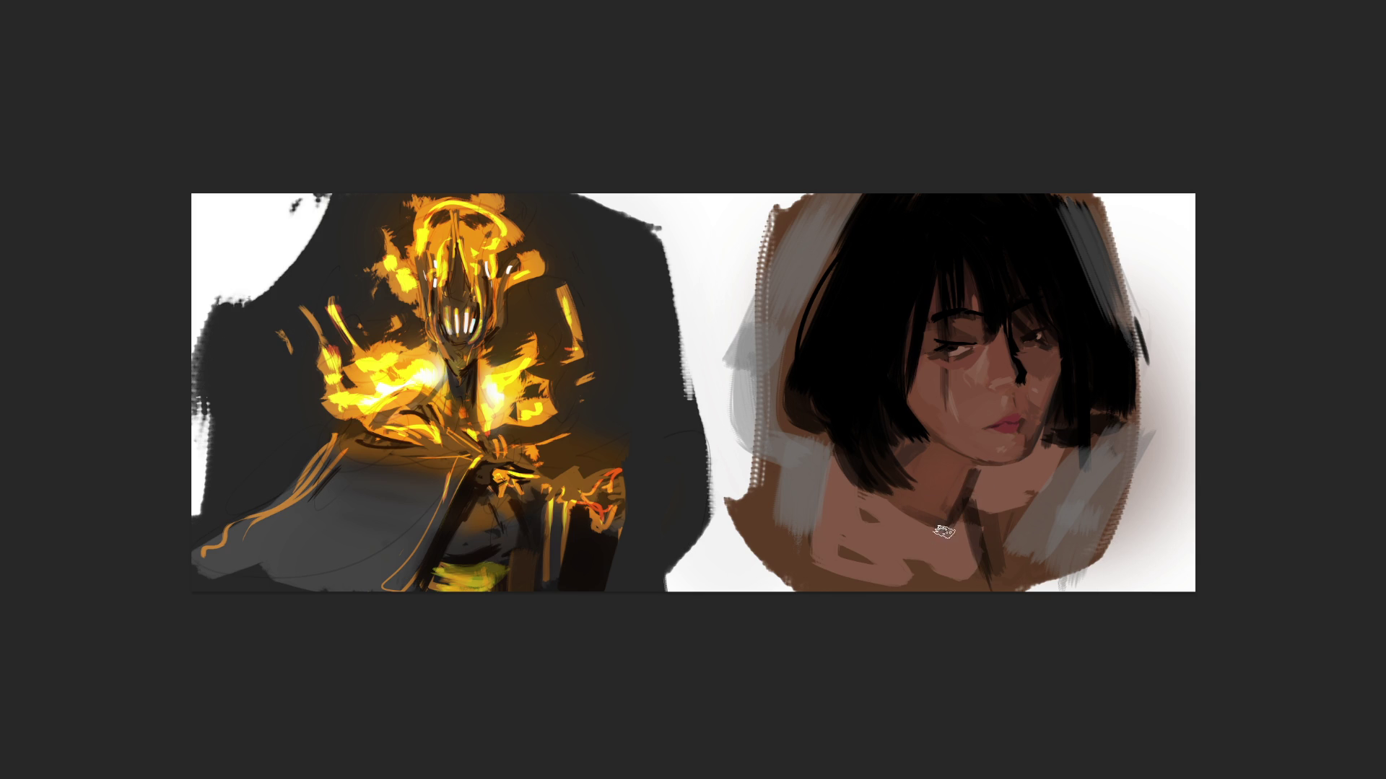
drag(876, 492, 952, 523)
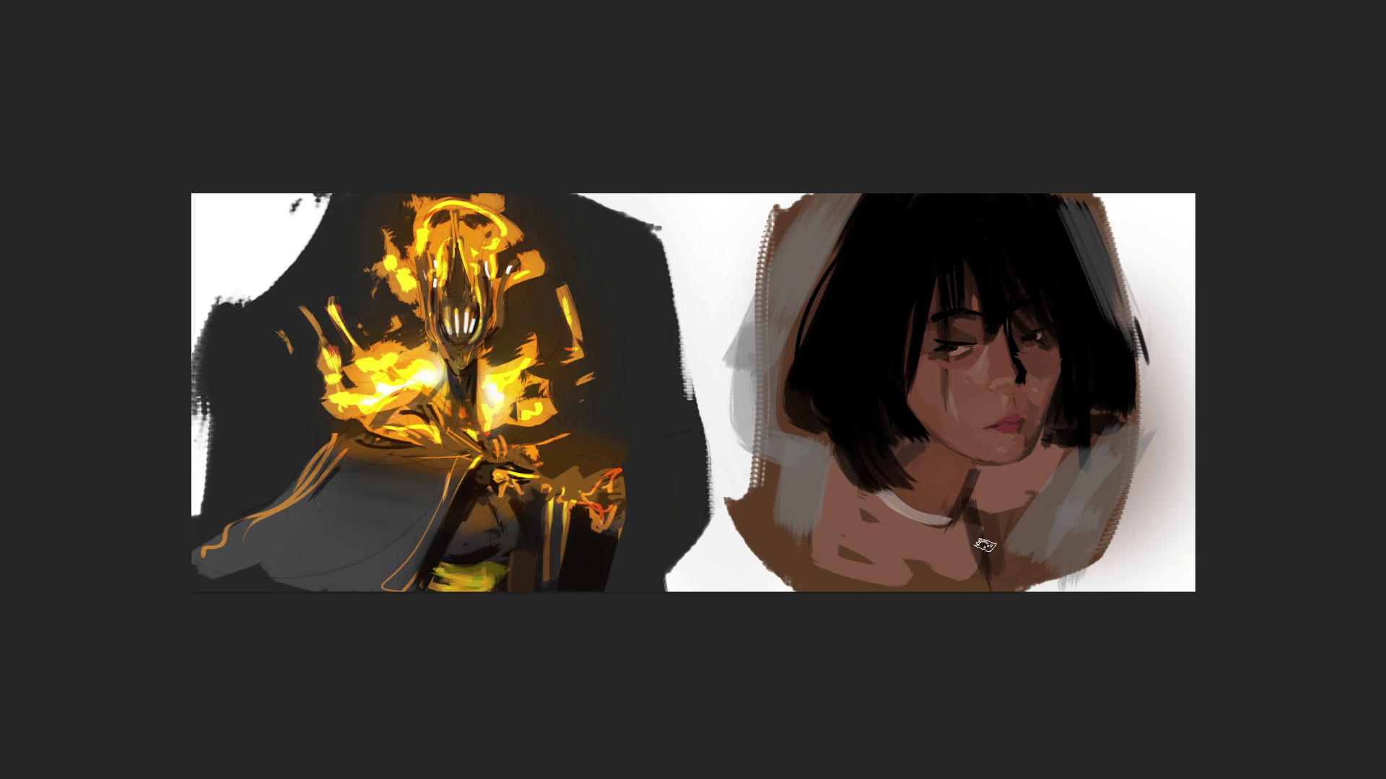
mouse_move(1003, 462)
mouse_down()
mouse_move(1019, 505)
mouse_move(1023, 469)
mouse_up()
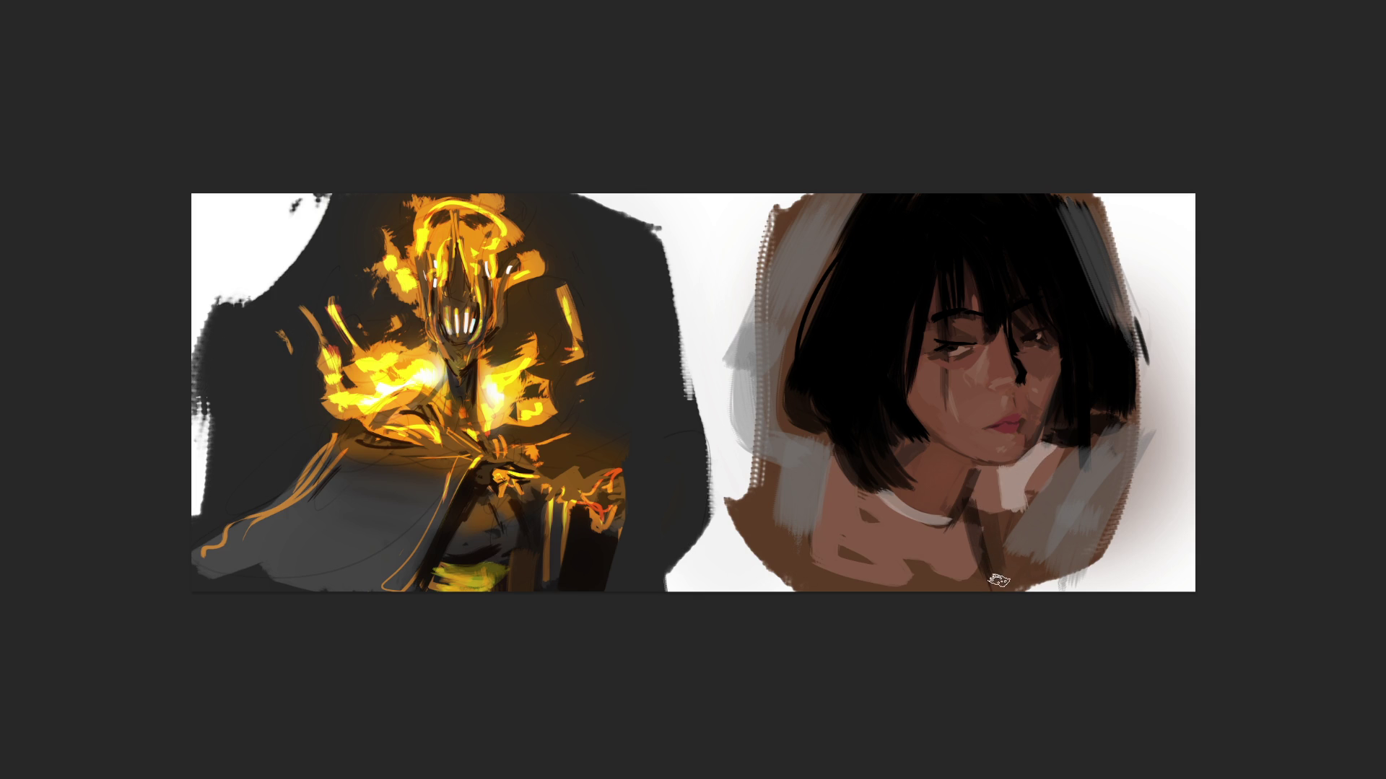
mouse_move(841, 547)
mouse_down()
mouse_move(946, 555)
mouse_move(920, 583)
mouse_move(957, 562)
mouse_move(985, 574)
mouse_up()
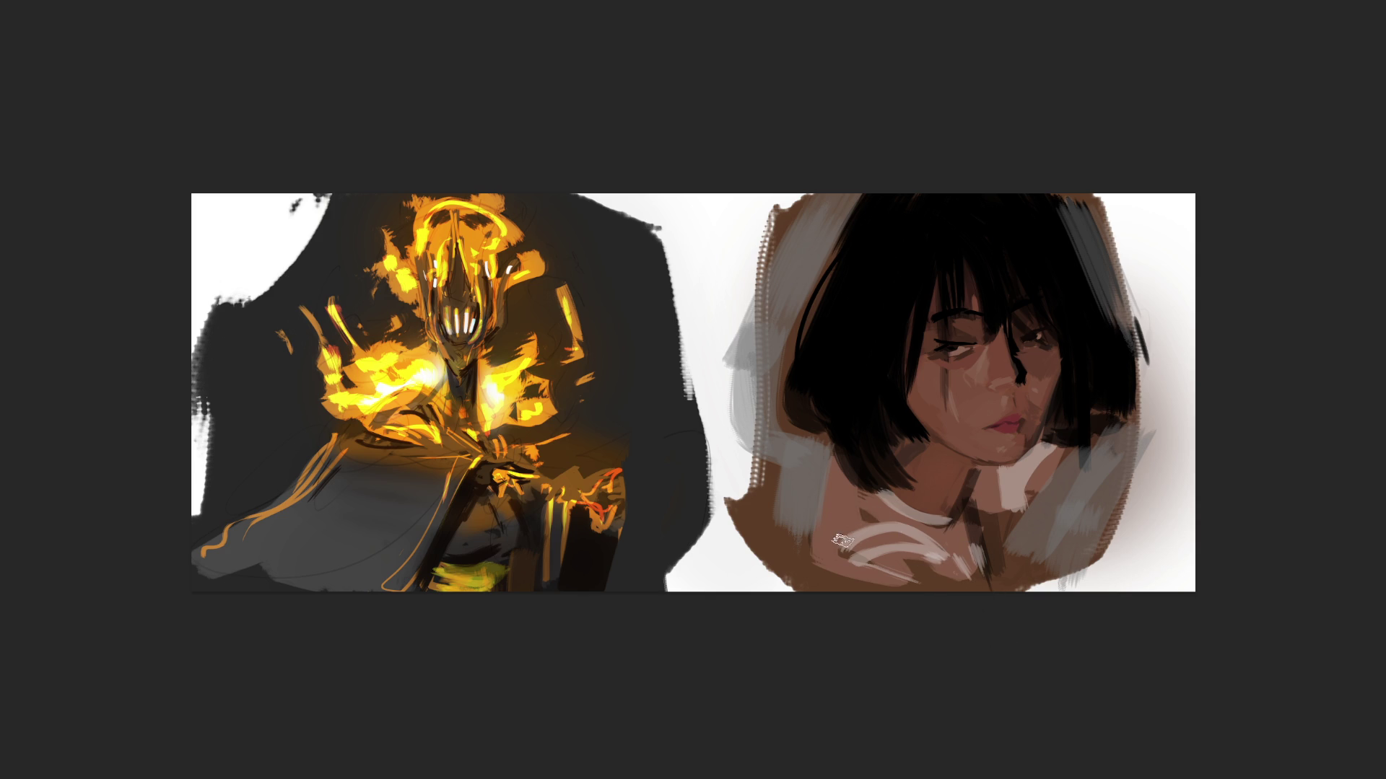
mouse_move(830, 567)
mouse_down()
mouse_move(811, 578)
mouse_move(823, 516)
mouse_up()
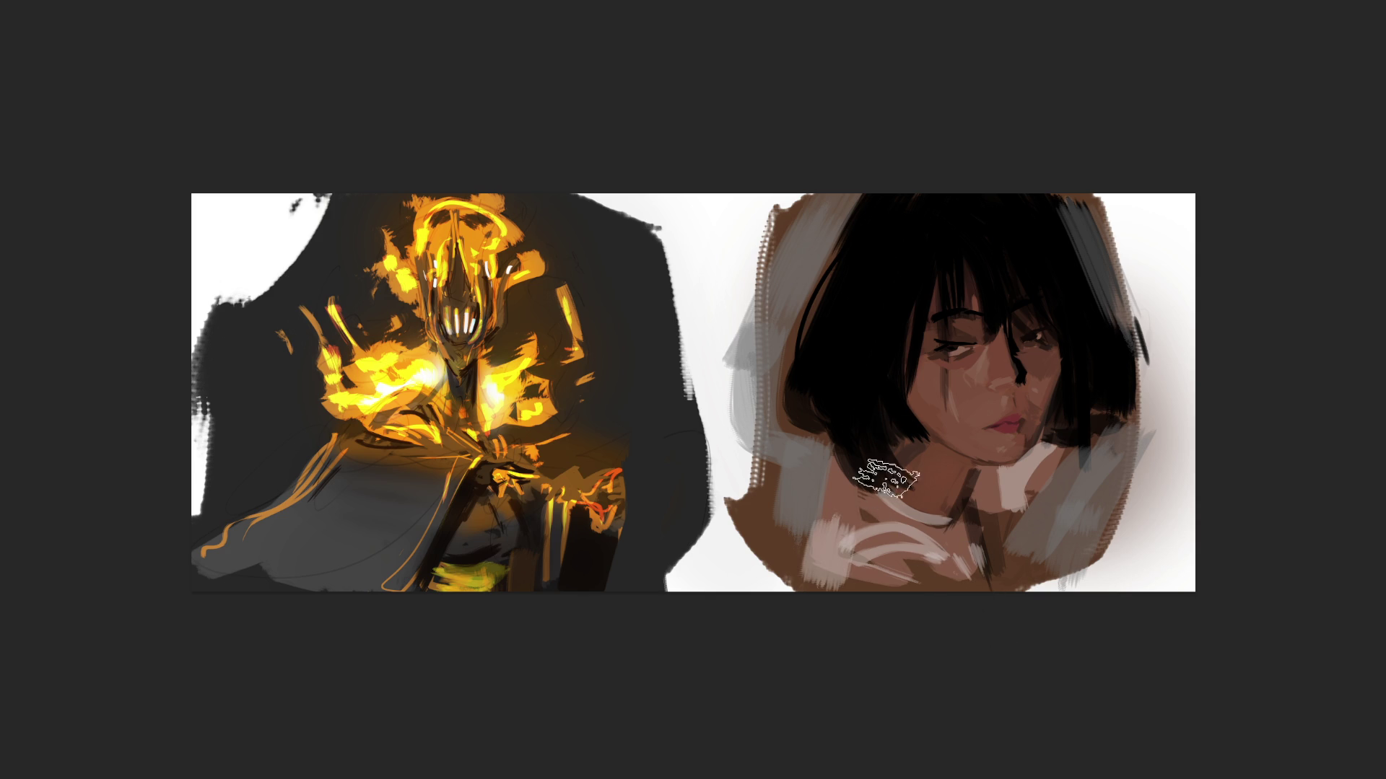
click(835, 541)
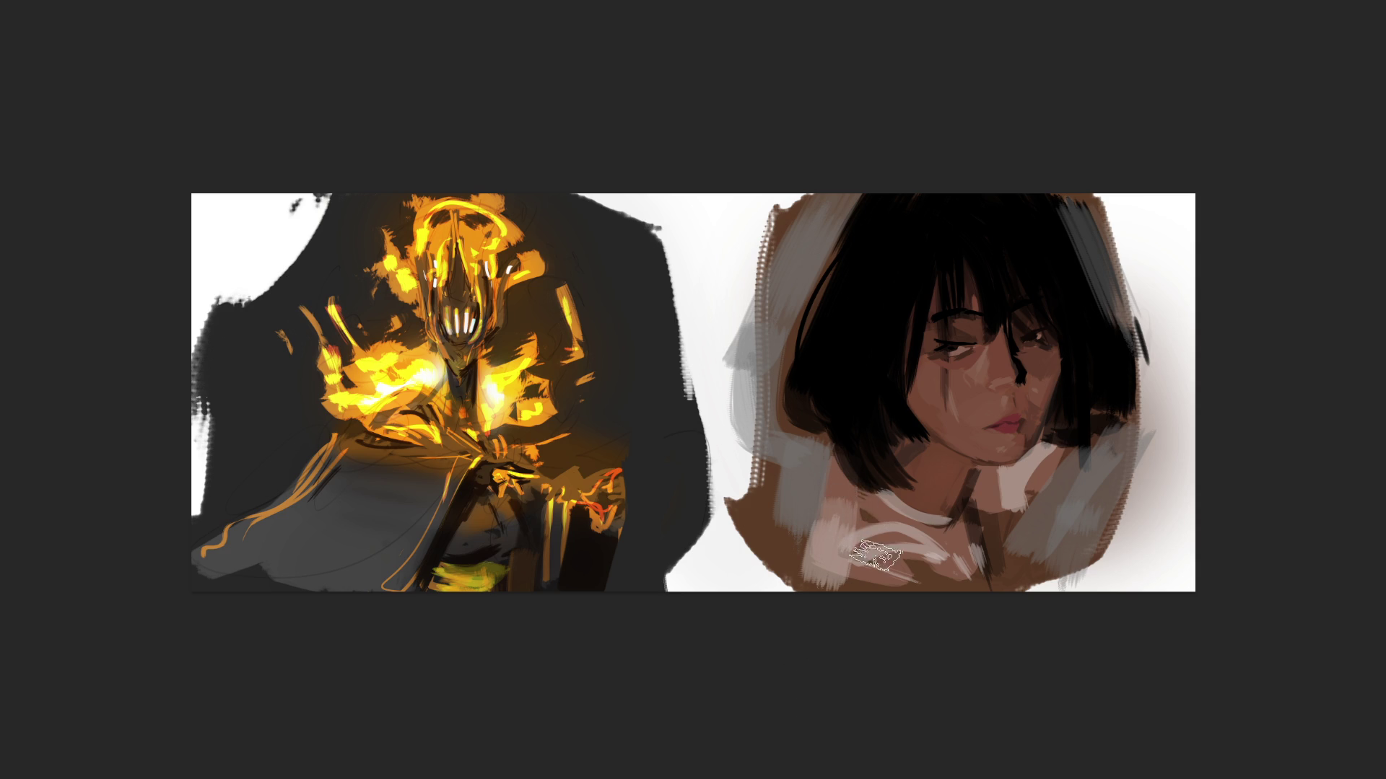
drag(843, 485, 892, 571)
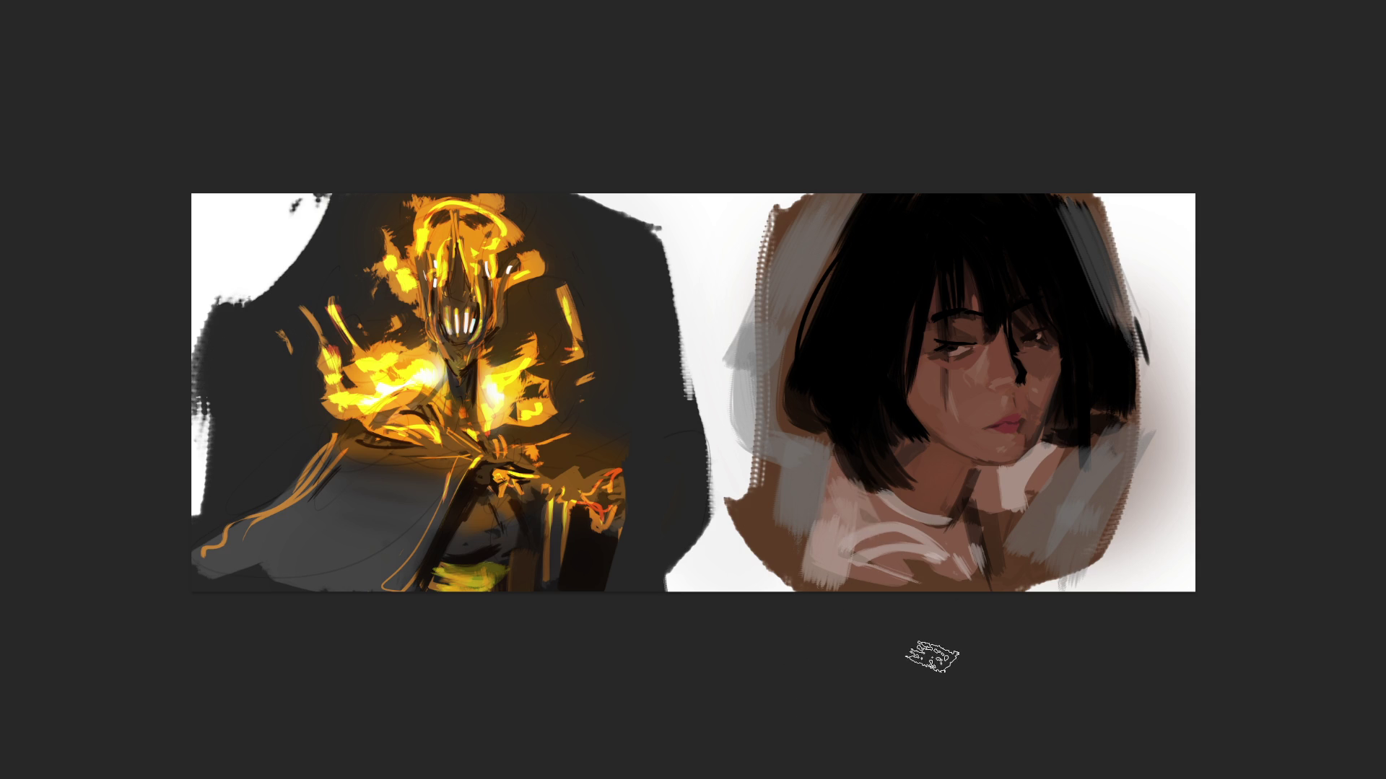
mouse_move(852, 556)
mouse_down()
mouse_move(902, 570)
mouse_move(879, 498)
mouse_up()
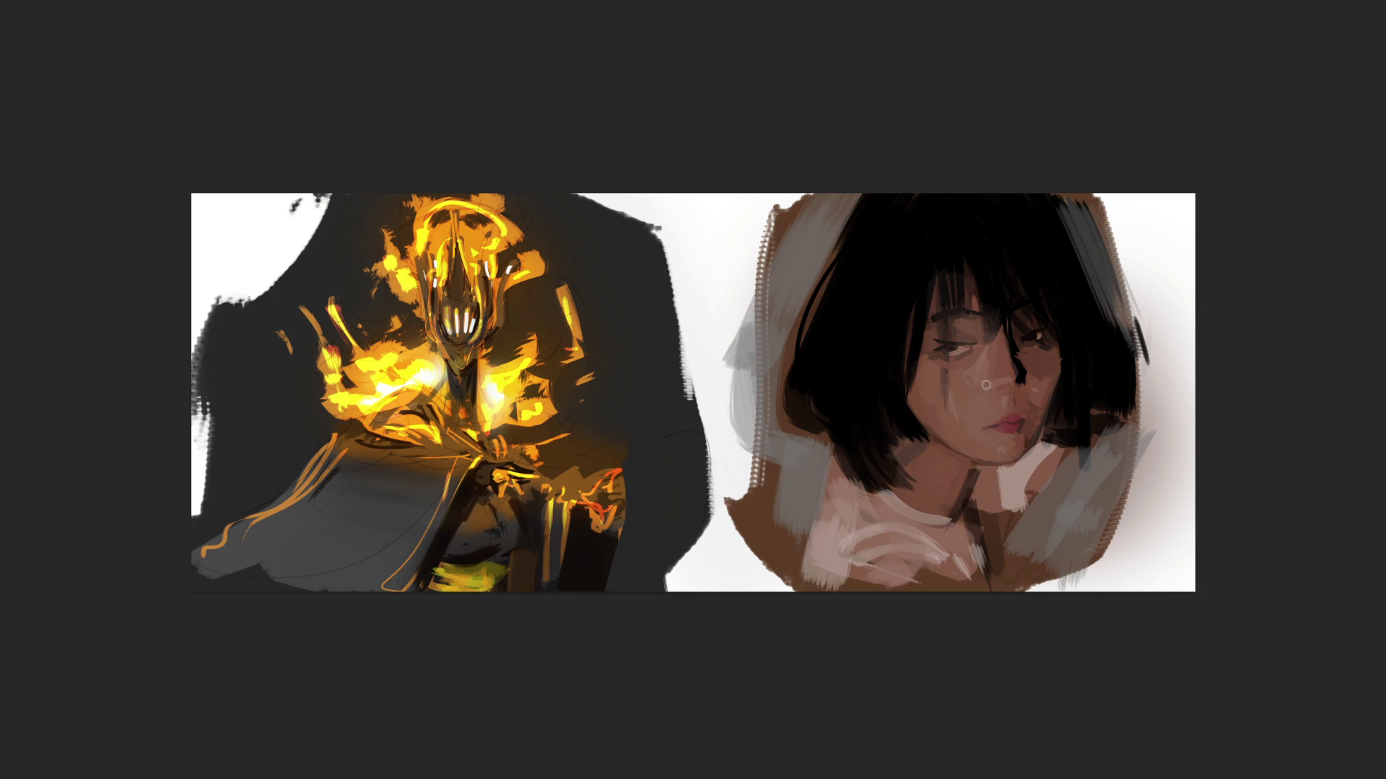
drag(950, 363, 982, 359)
drag(965, 368, 932, 359)
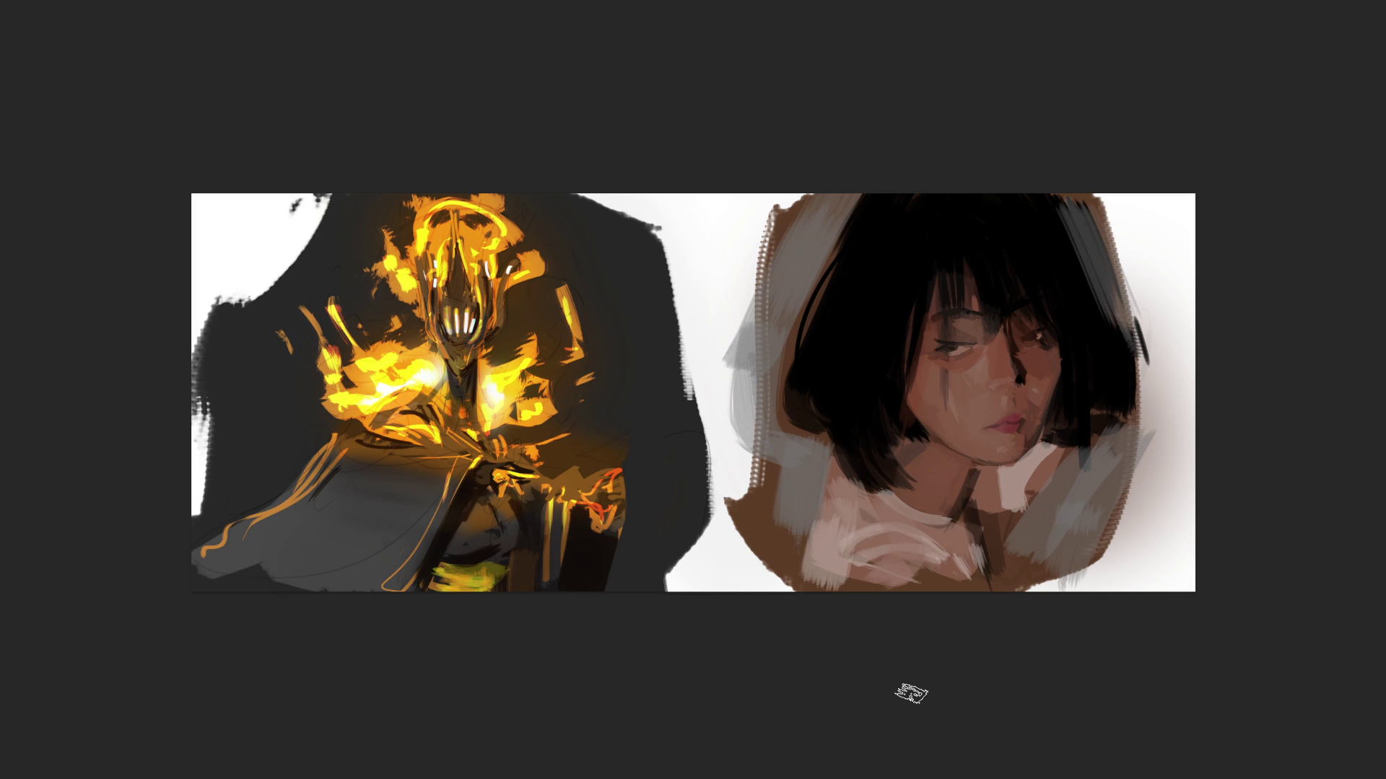
key(i)
click(1013, 422)
Step: Undo a trial airbrush glow on the face, then paint a red blush over cheek and nose with a smaller brush
click(942, 381)
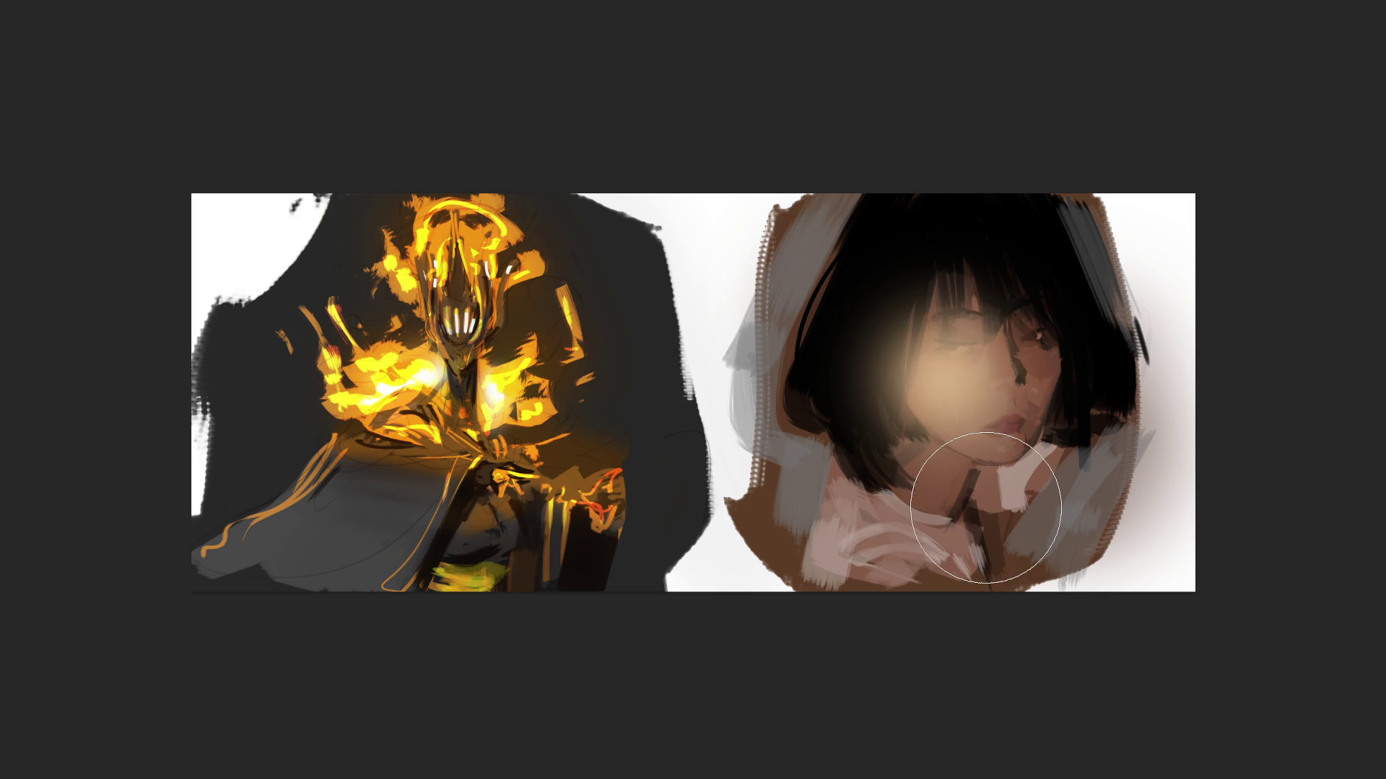
key(ctrl+z)
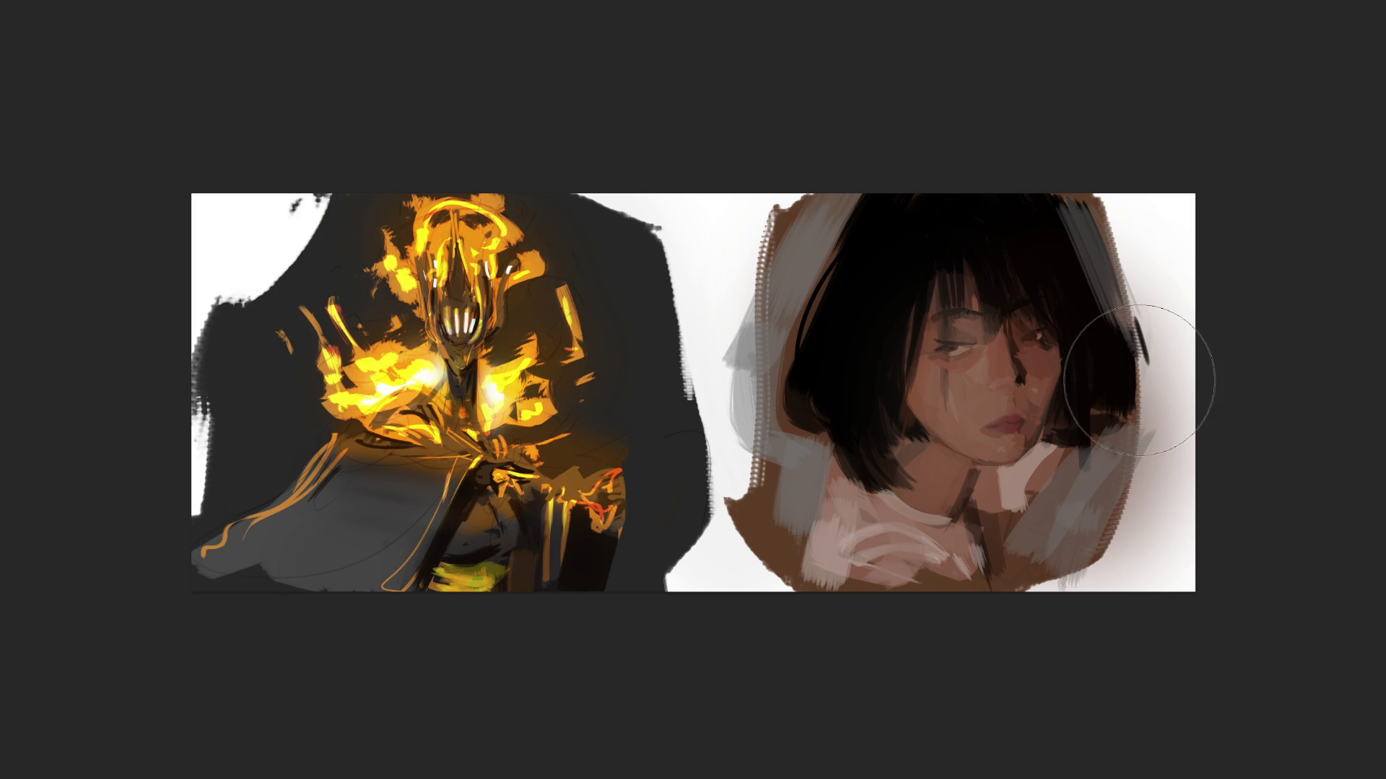
key([)
key([)
key([)
drag(1028, 365, 1042, 349)
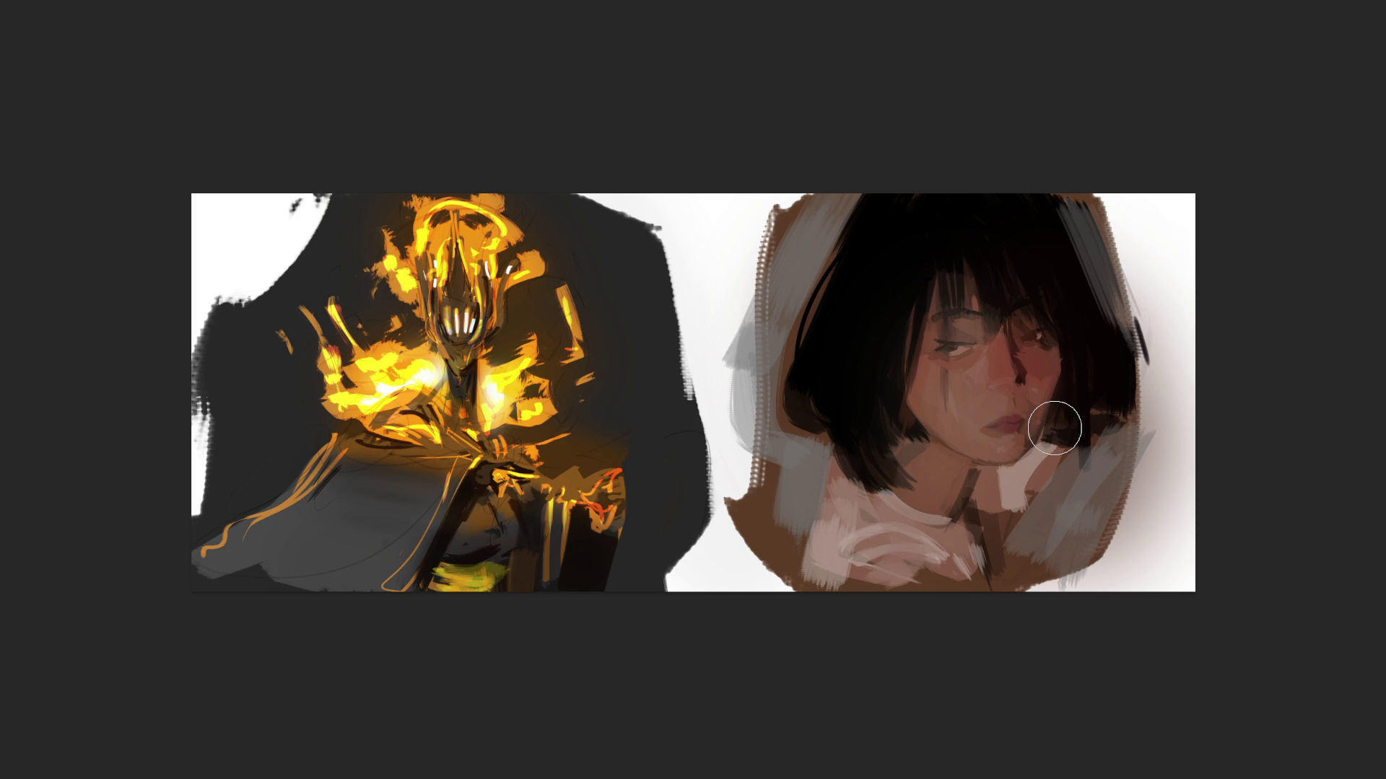
alt+click(1065, 272)
Step: With a textured brush, paint a short dark stroke on the nose and a pink highlight on its tip
key(slash)
key(slash)
key(slash)
drag(1017, 376, 1023, 395)
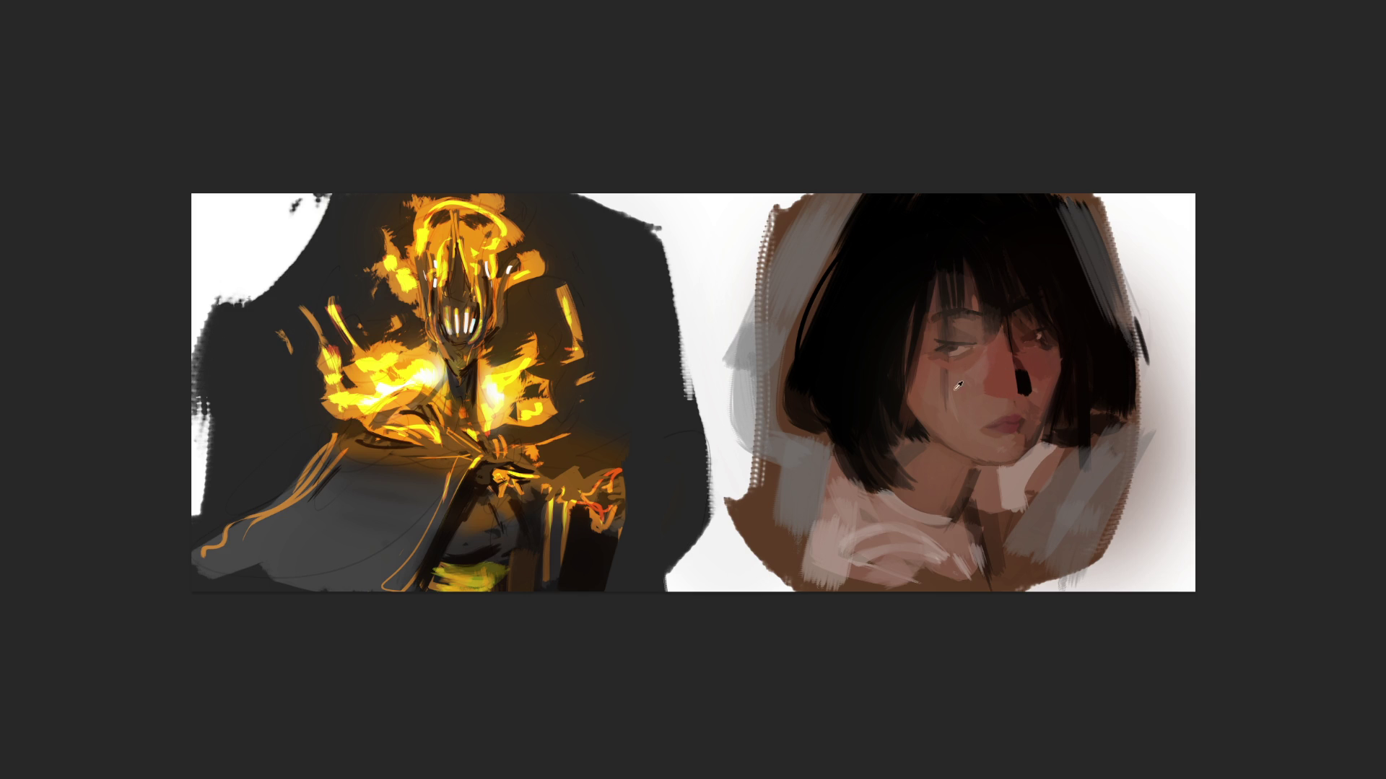
drag(992, 388, 1005, 386)
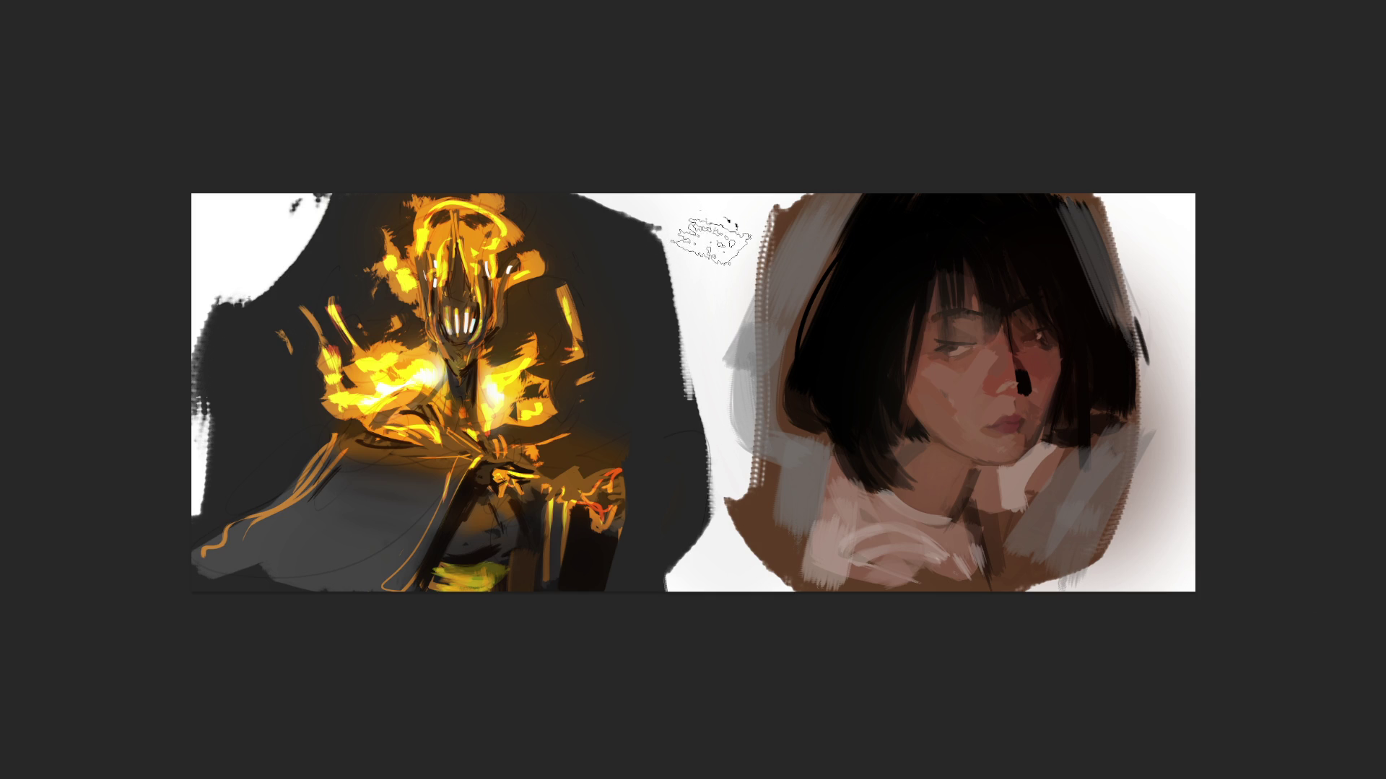
mouse_move(718, 246)
mouse_down()
mouse_move(722, 220)
mouse_move(682, 220)
mouse_move(711, 238)
mouse_move(722, 282)
mouse_up()
Step: Undo the black patch painted into the gap between the two figures
key(ctrl+z)
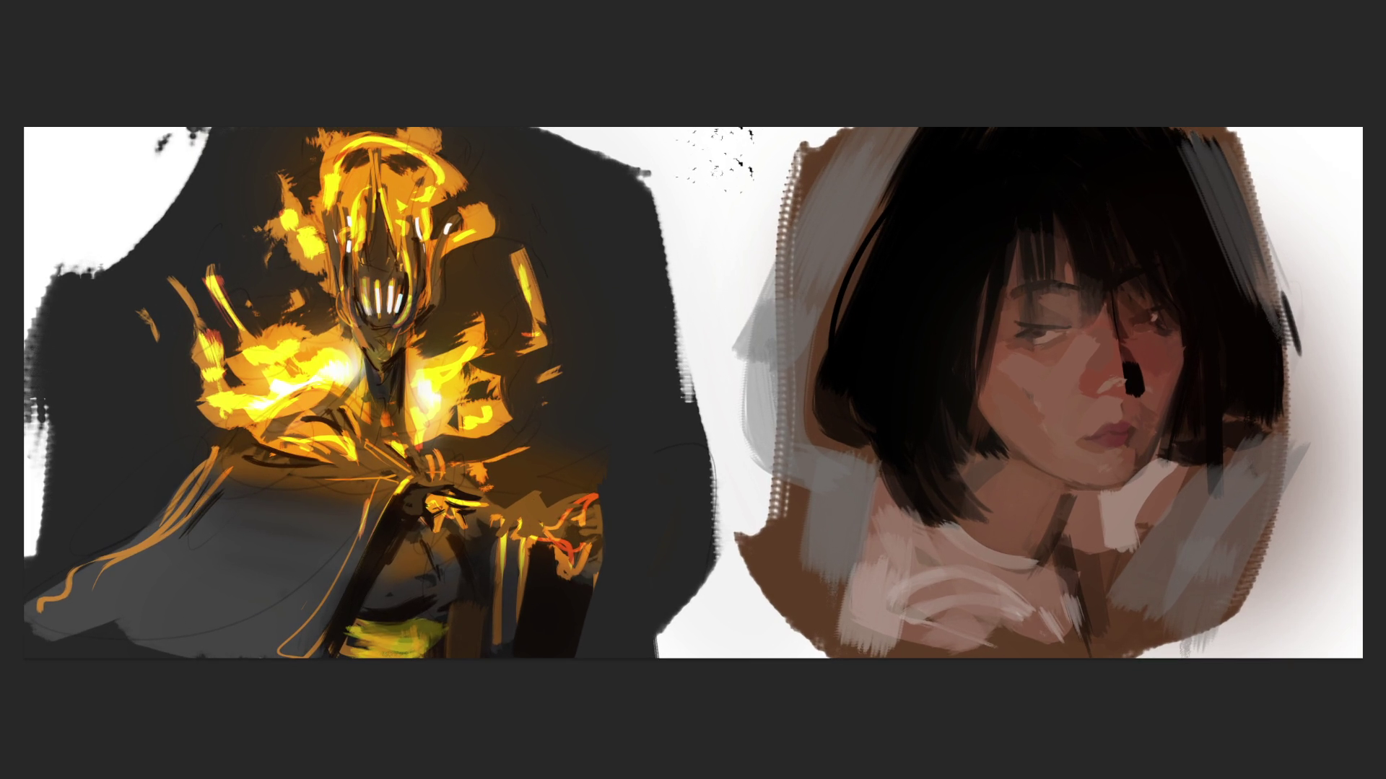
click(1108, 365)
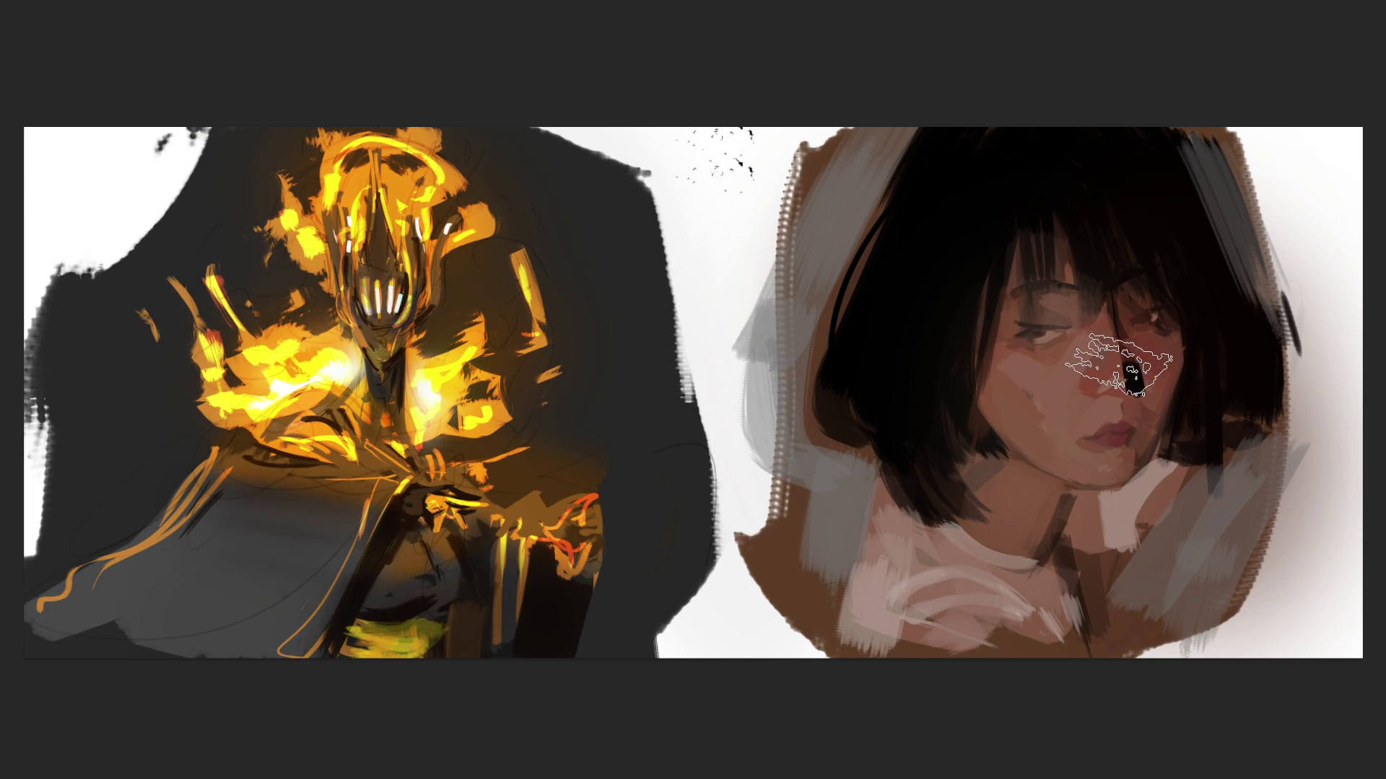
Step: Deselect the nose area and undo the soft blend around the left eye
key(ctrl+d)
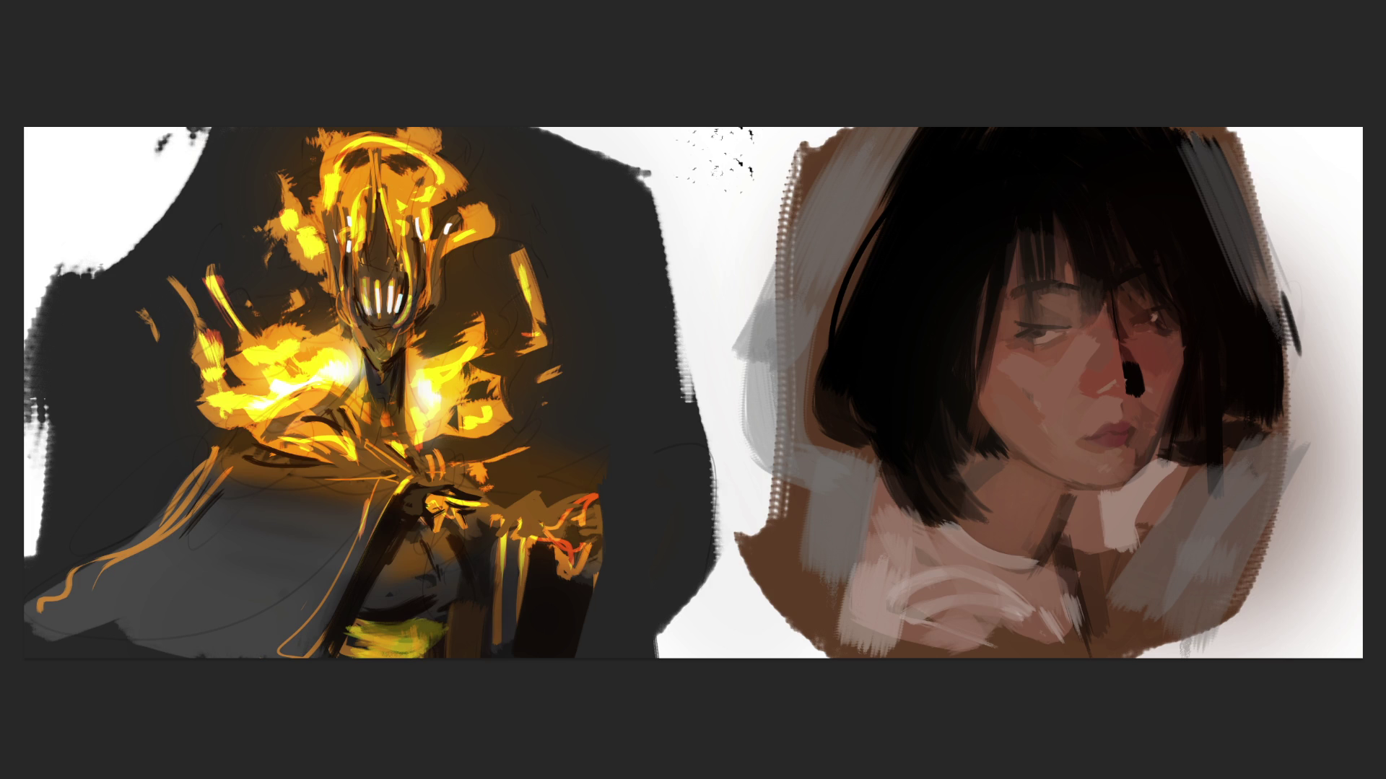
key(ctrl+z)
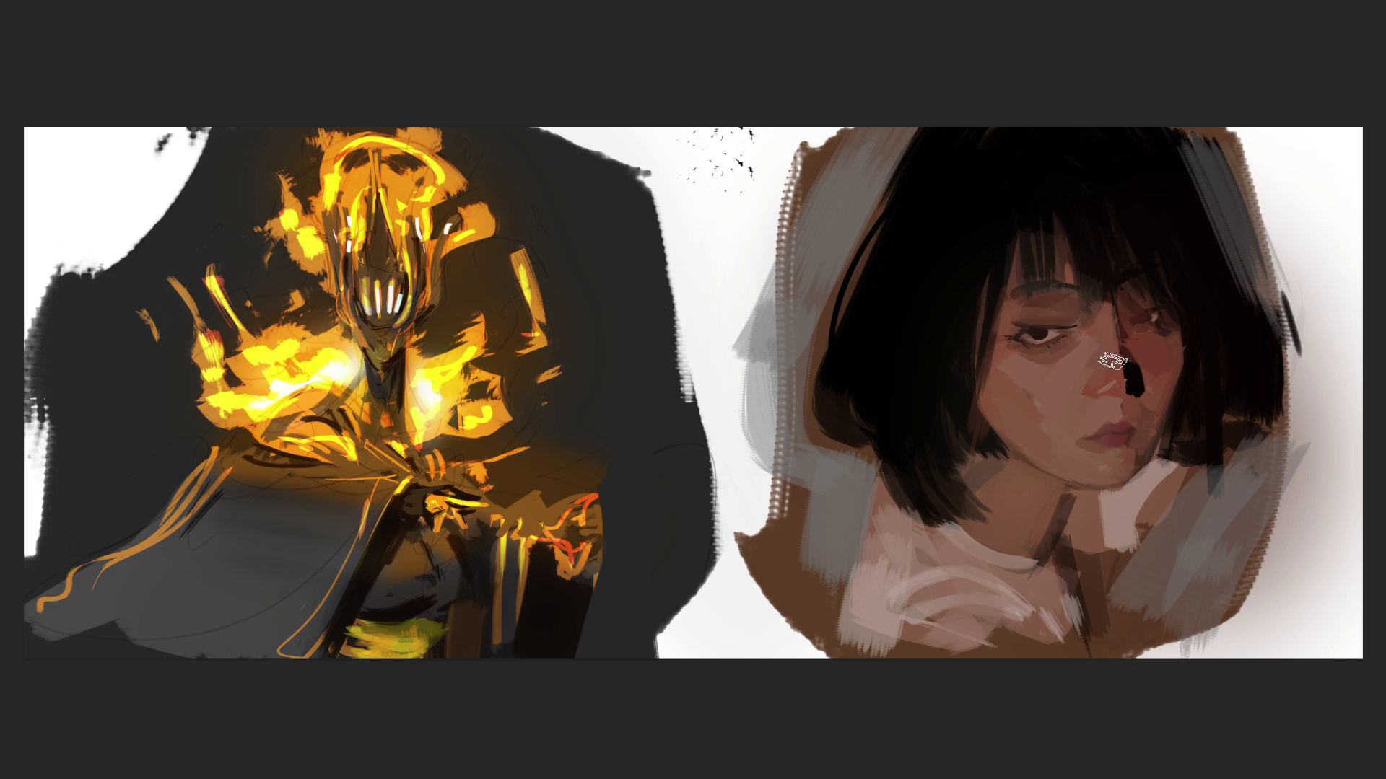
Step: Sample skin and eye colours, then paint a dark eye shape with a heavier upper lid line
alt+click(1119, 311)
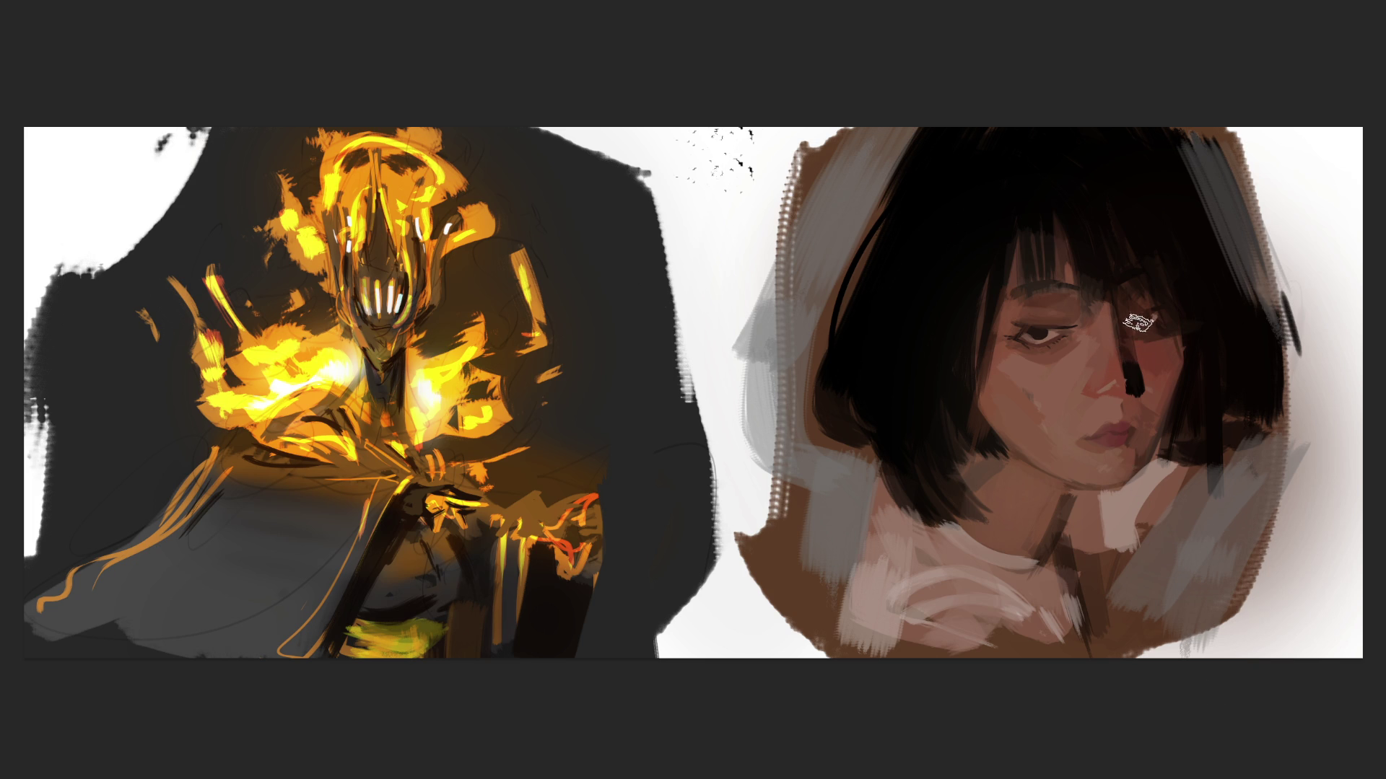
click(1146, 301)
key(bracketleft)
key(bracketleft)
key(bracketleft)
drag(1148, 317, 1130, 321)
key(bracketright)
key(bracketright)
key(bracketright)
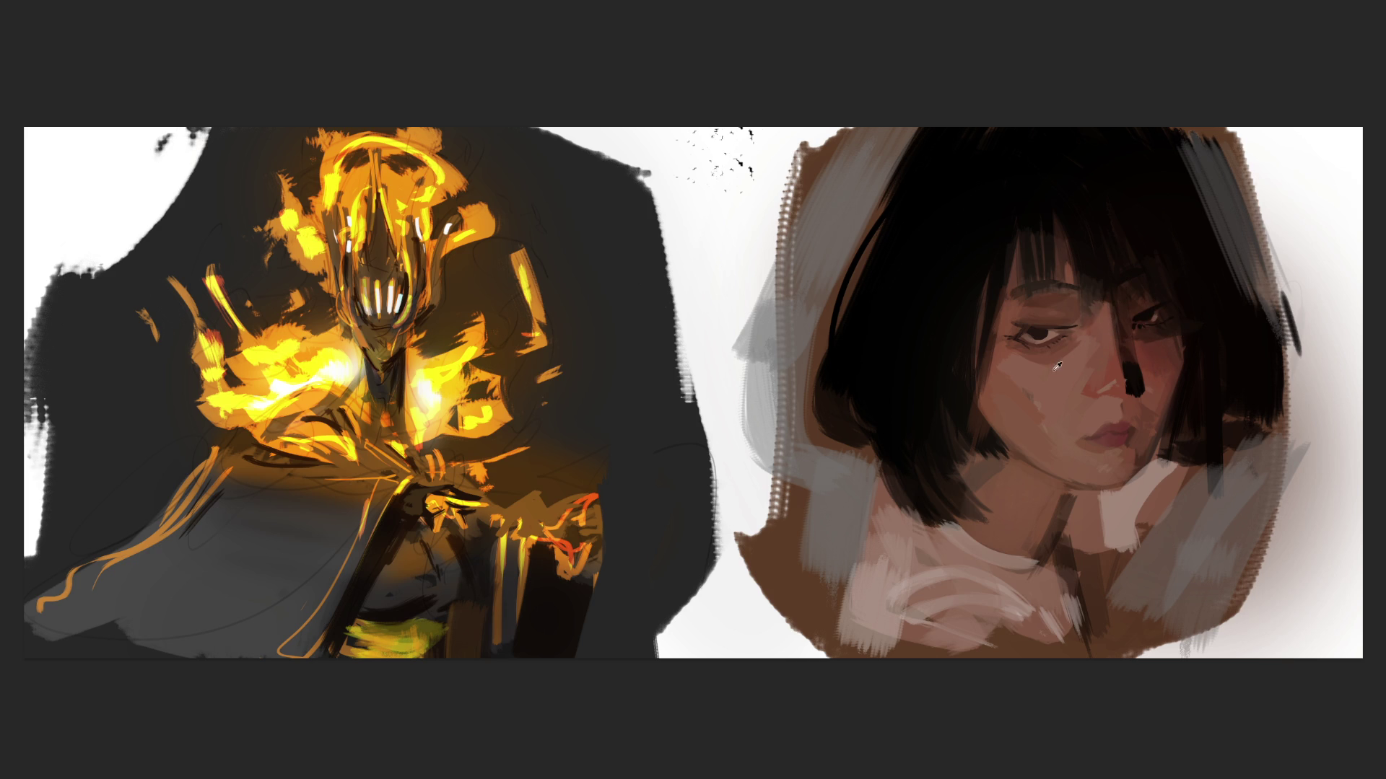
Step: Pick up the face skin tone and darken the right cheek and nose shadow with a half-size brush
alt+click(1081, 334)
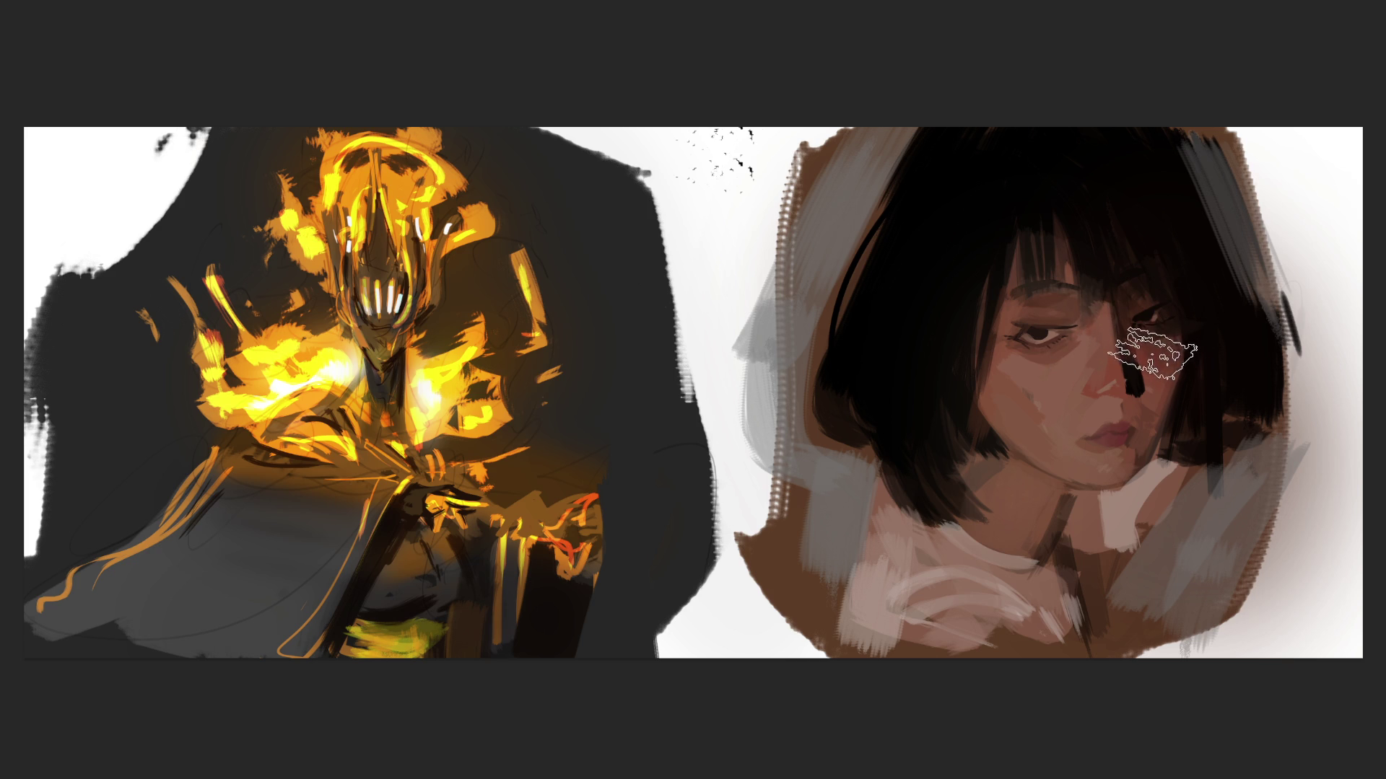
key(bracketleft)
key(bracketleft)
key(bracketleft)
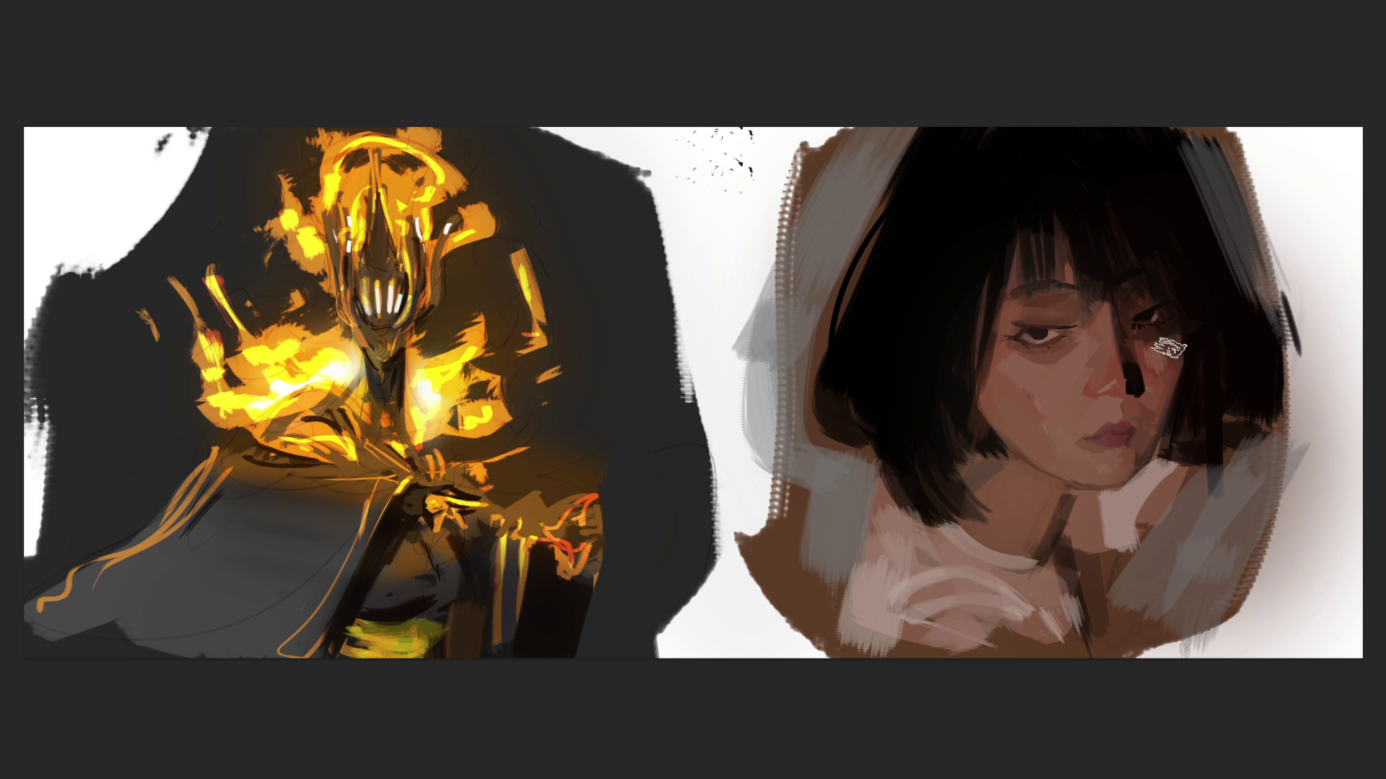
mouse_move(1183, 371)
mouse_down()
mouse_move(1138, 365)
mouse_move(1144, 347)
mouse_up()
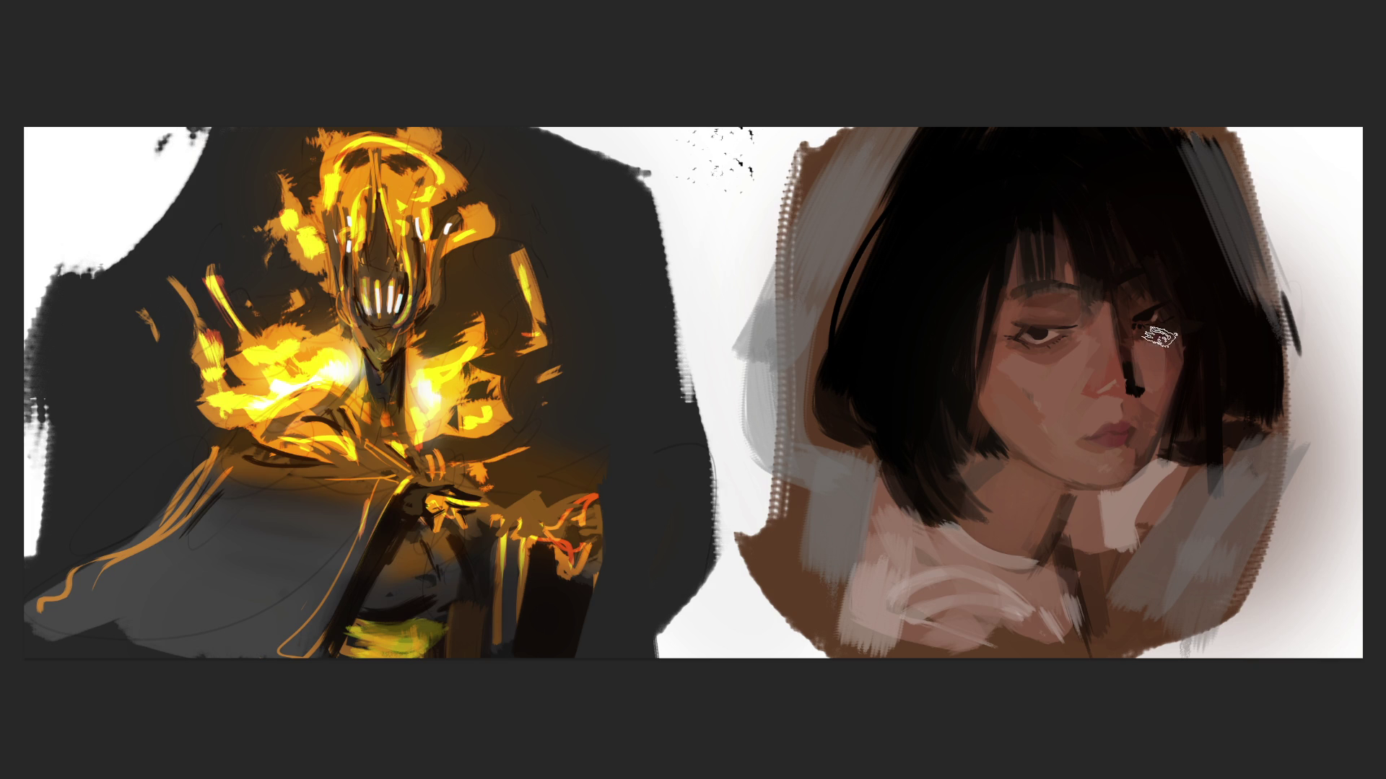
key(alt)
Step: Sample the skin colour near the chin as the new painting colour
alt+click(1158, 345)
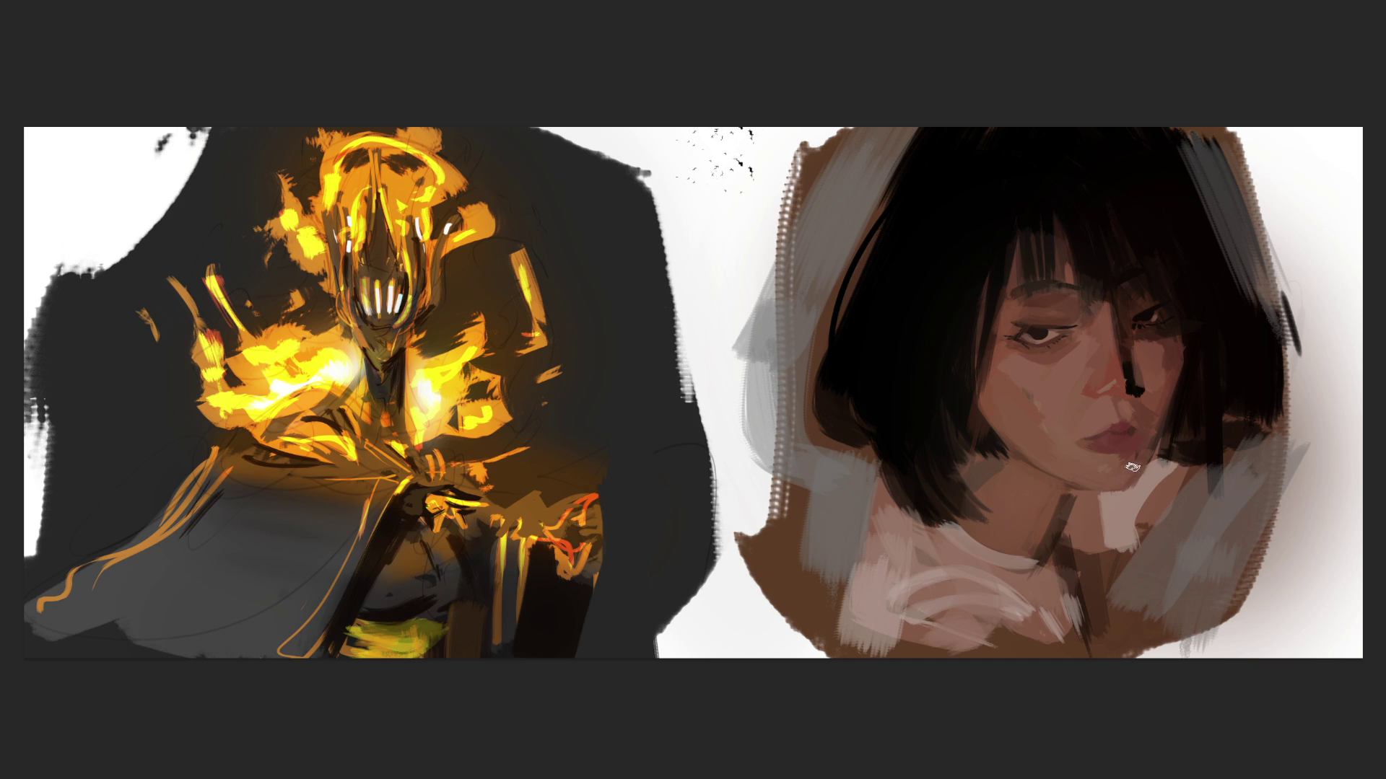
click(1068, 481)
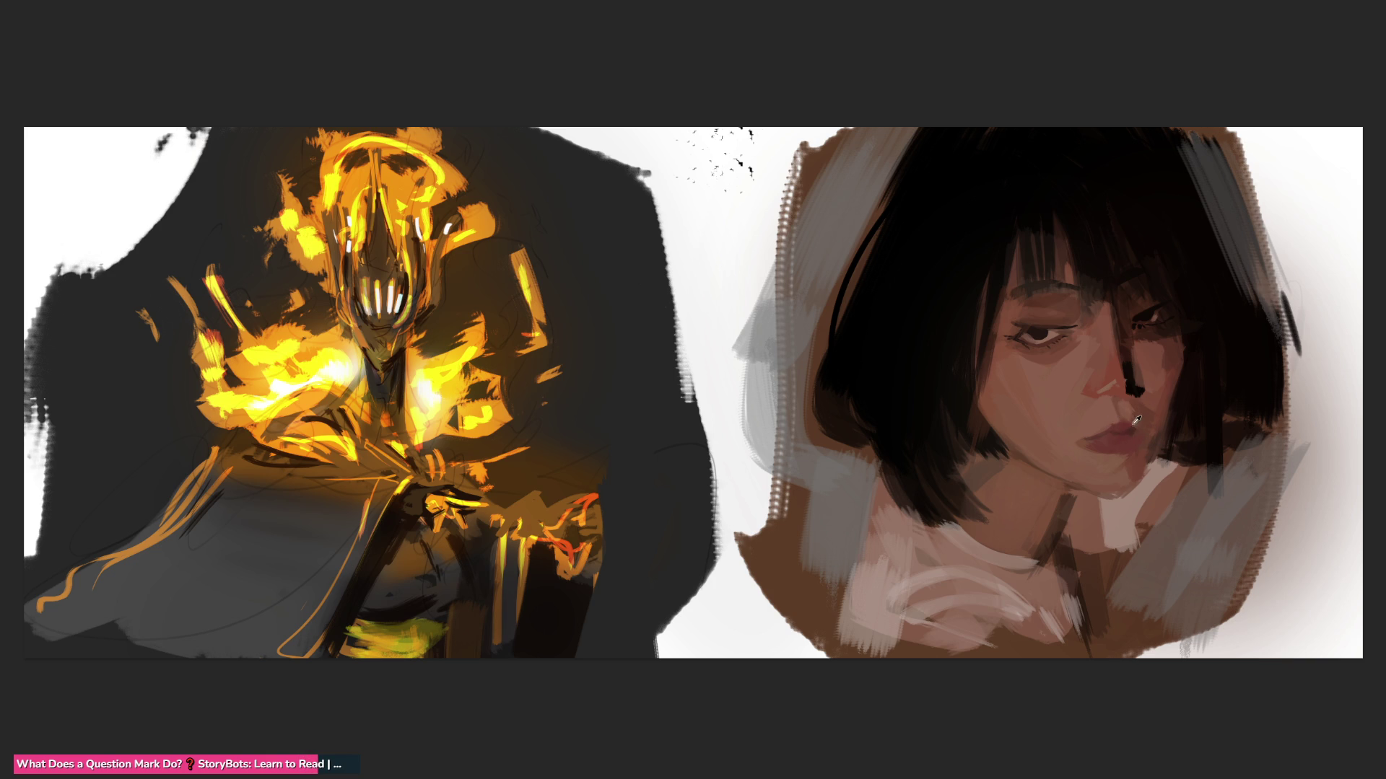
Step: Paint darker, sharper strokes over the lips to define their shape
drag(1116, 442, 1124, 455)
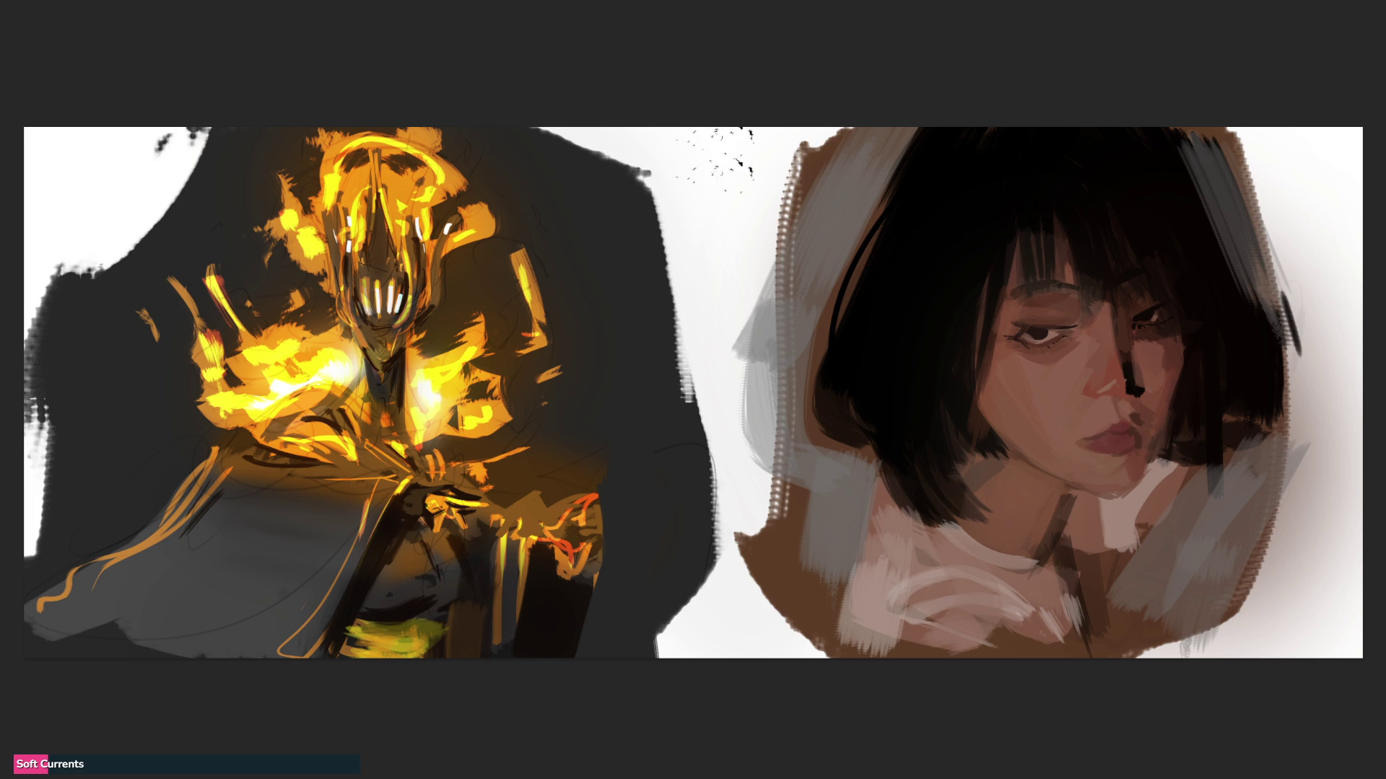
Step: Try a warm brown stroke beside the right eye, then undo it
drag(1123, 333, 1184, 333)
key(ctrl+z)
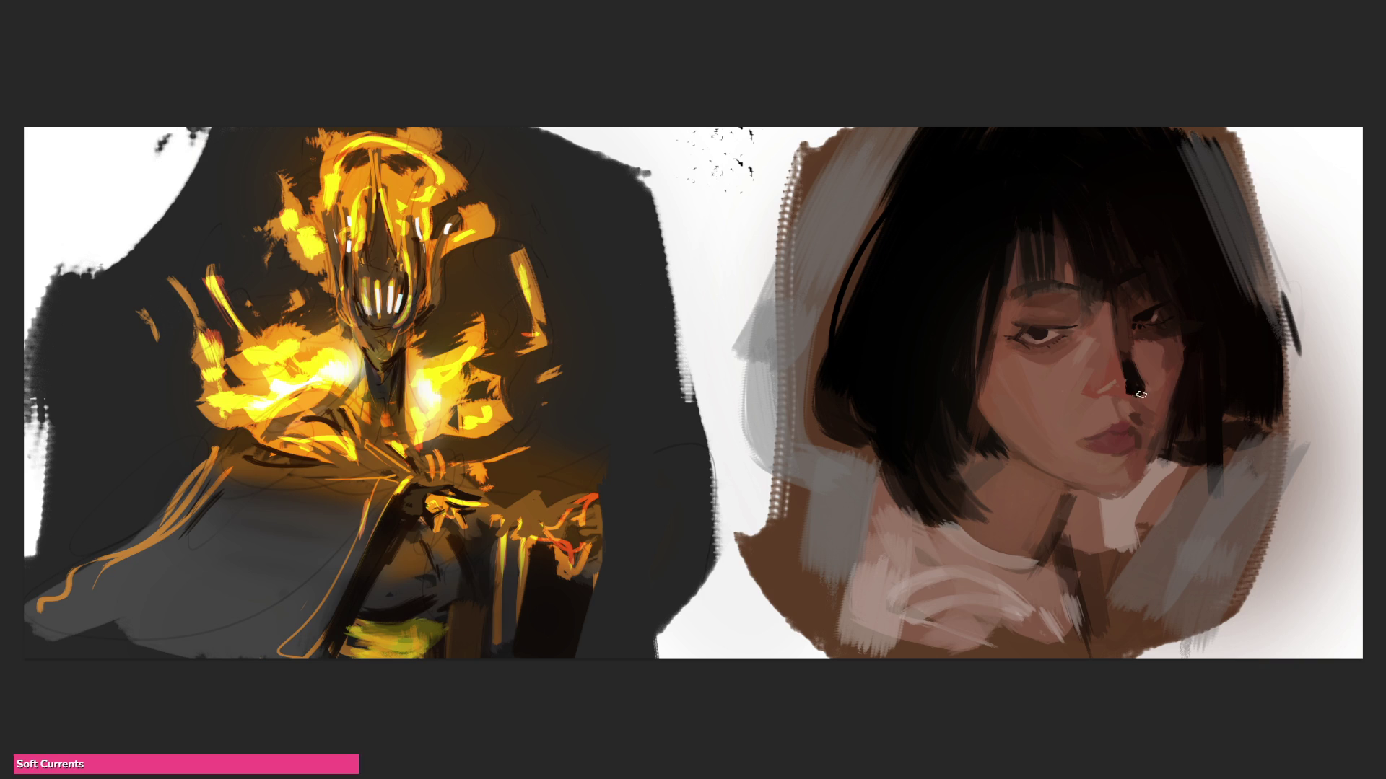
Step: Enlarge the dark shadow beside the nose after discarding a lighter trial stroke, then shade below the chin
drag(1143, 382, 1146, 399)
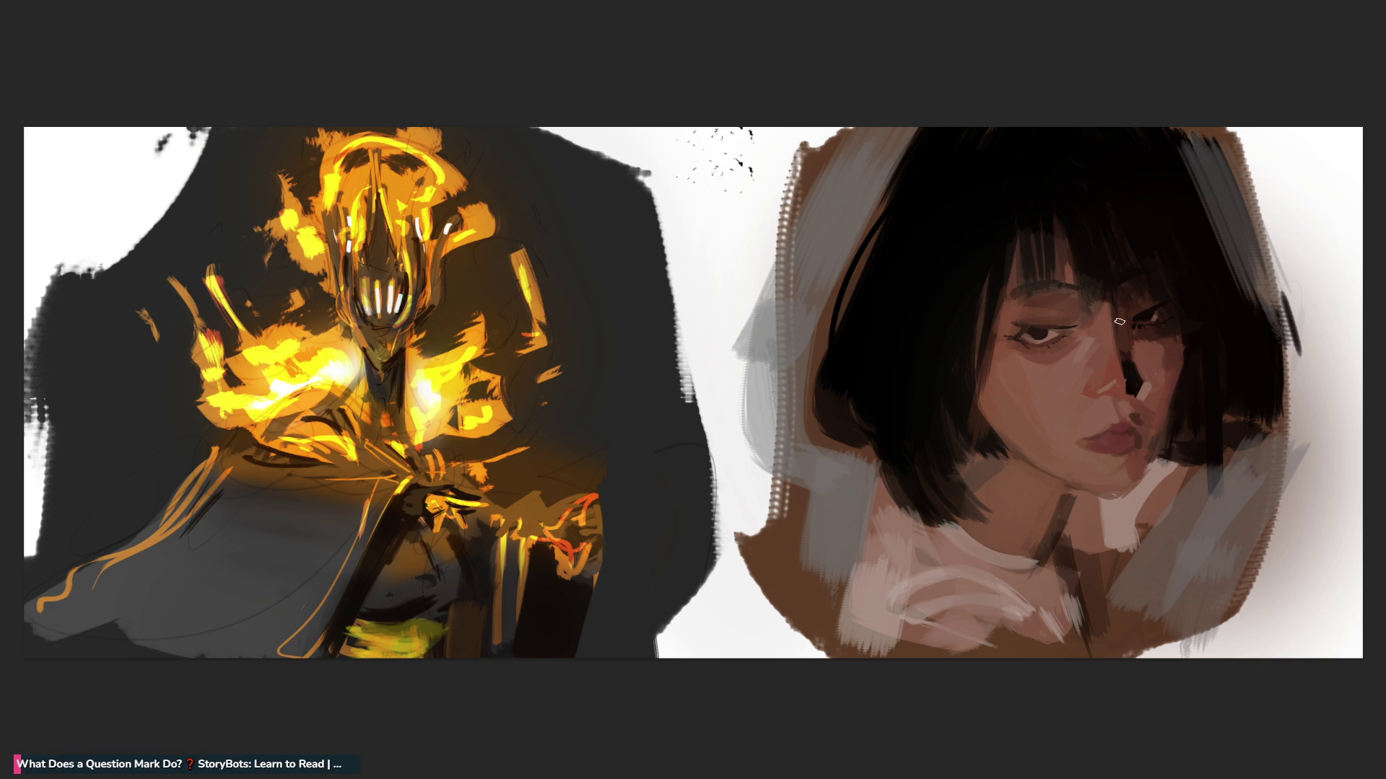
key(ctrl+z)
drag(1151, 382, 1144, 399)
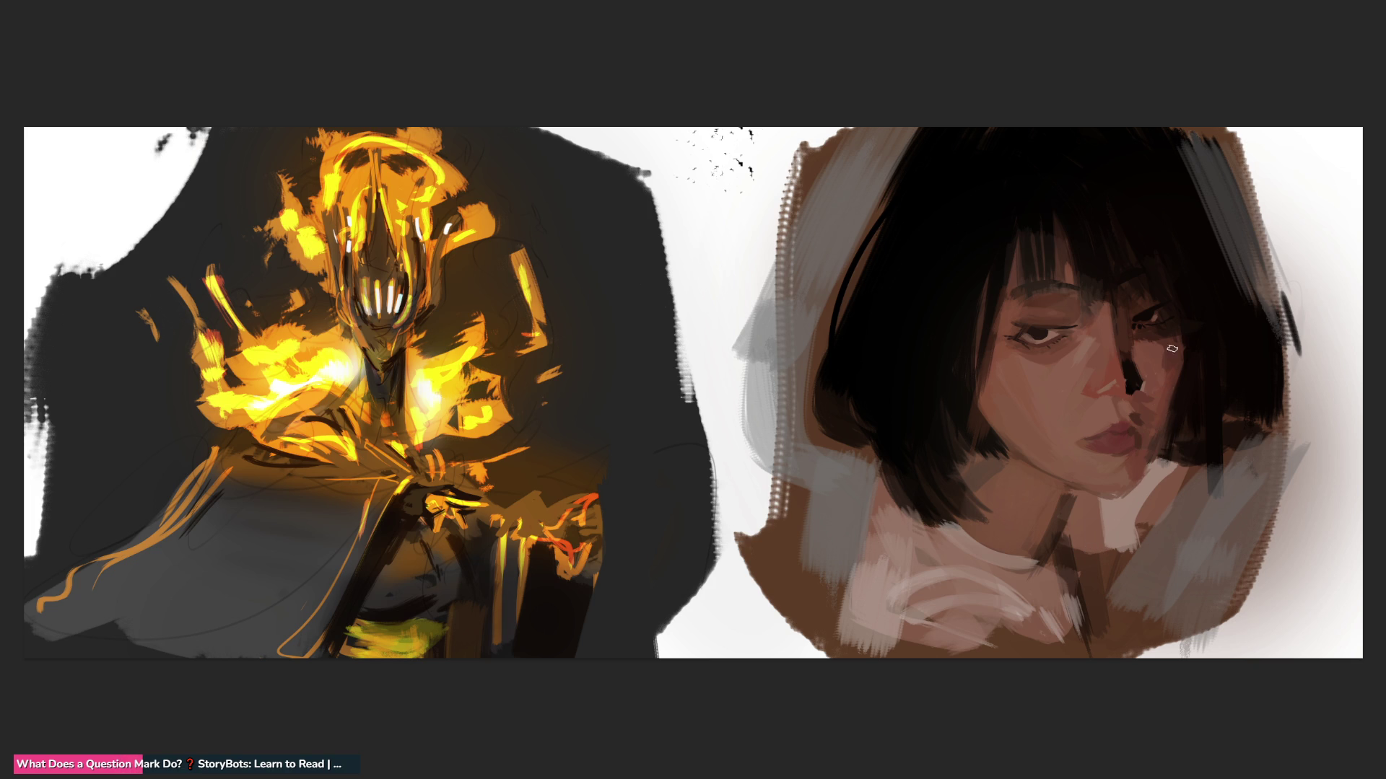
drag(1149, 460, 1123, 505)
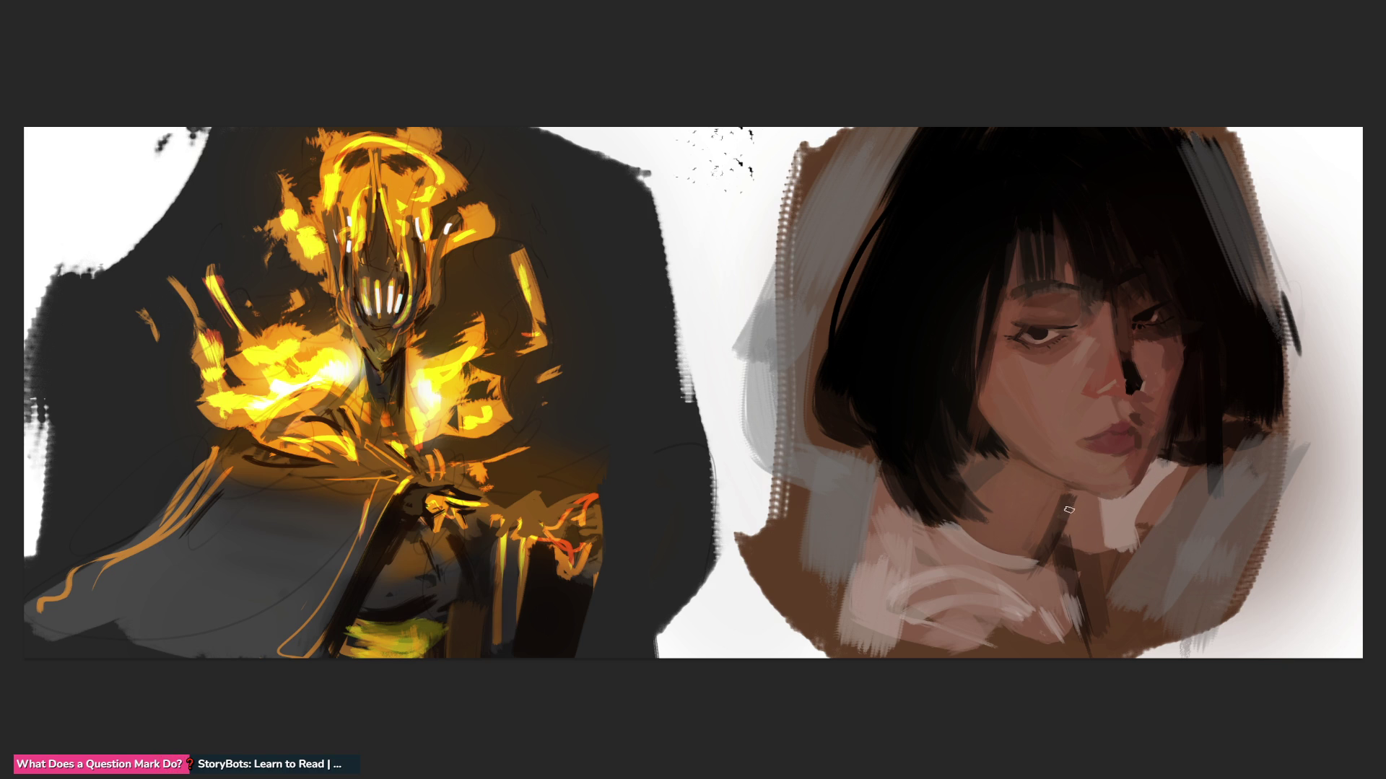
Step: Shade along the neck, paint a thicker curved dark choker with a line below it, and shade beside the nose
drag(1071, 497, 1059, 543)
drag(962, 521, 1051, 566)
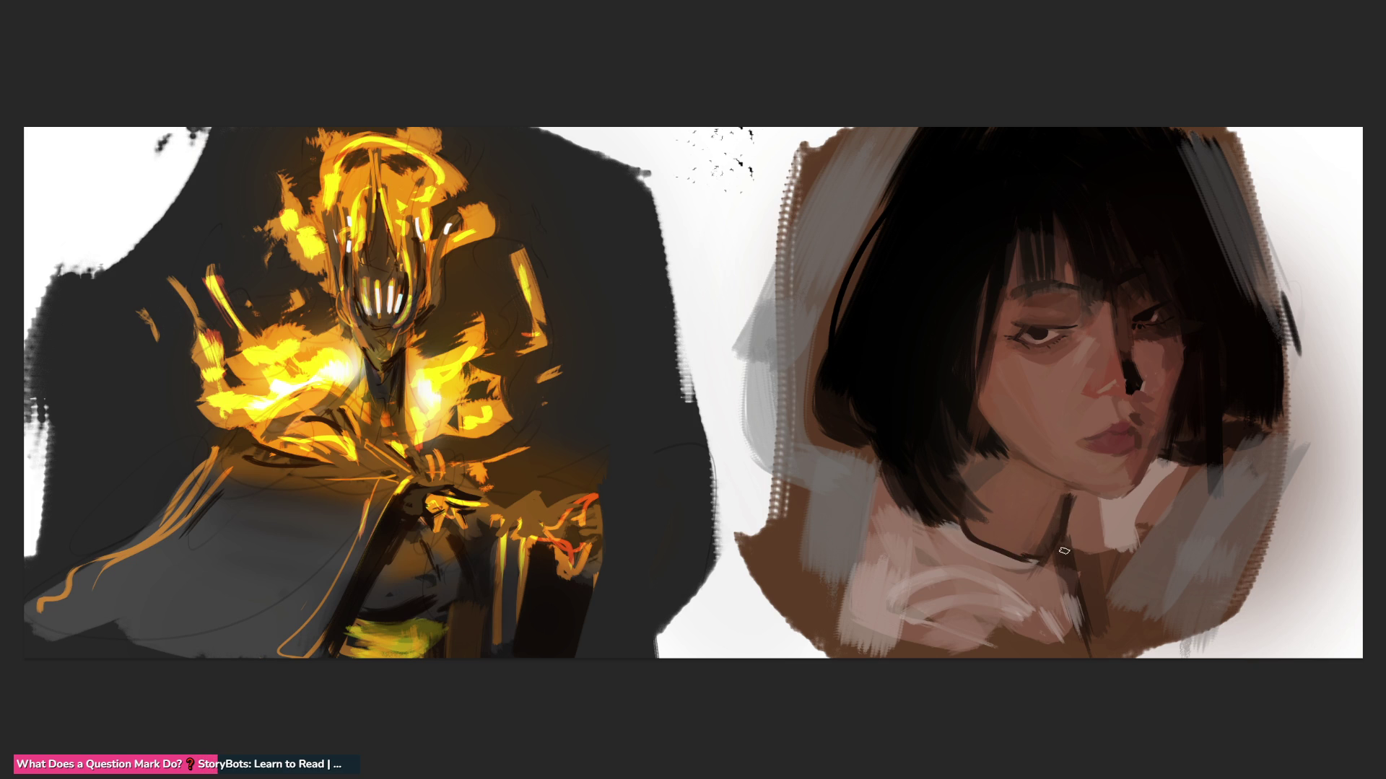
key(ctrl+z)
drag(954, 521, 1042, 550)
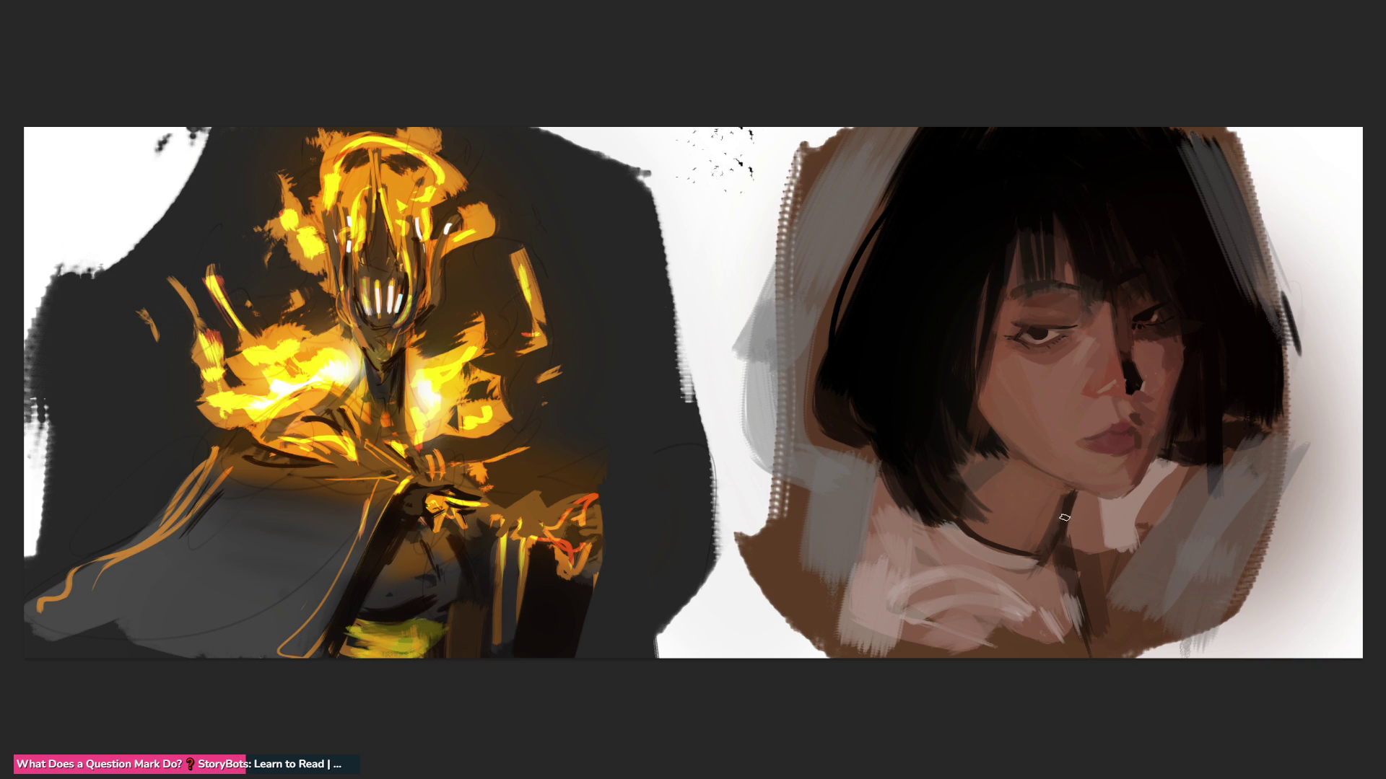
drag(1054, 544, 1078, 661)
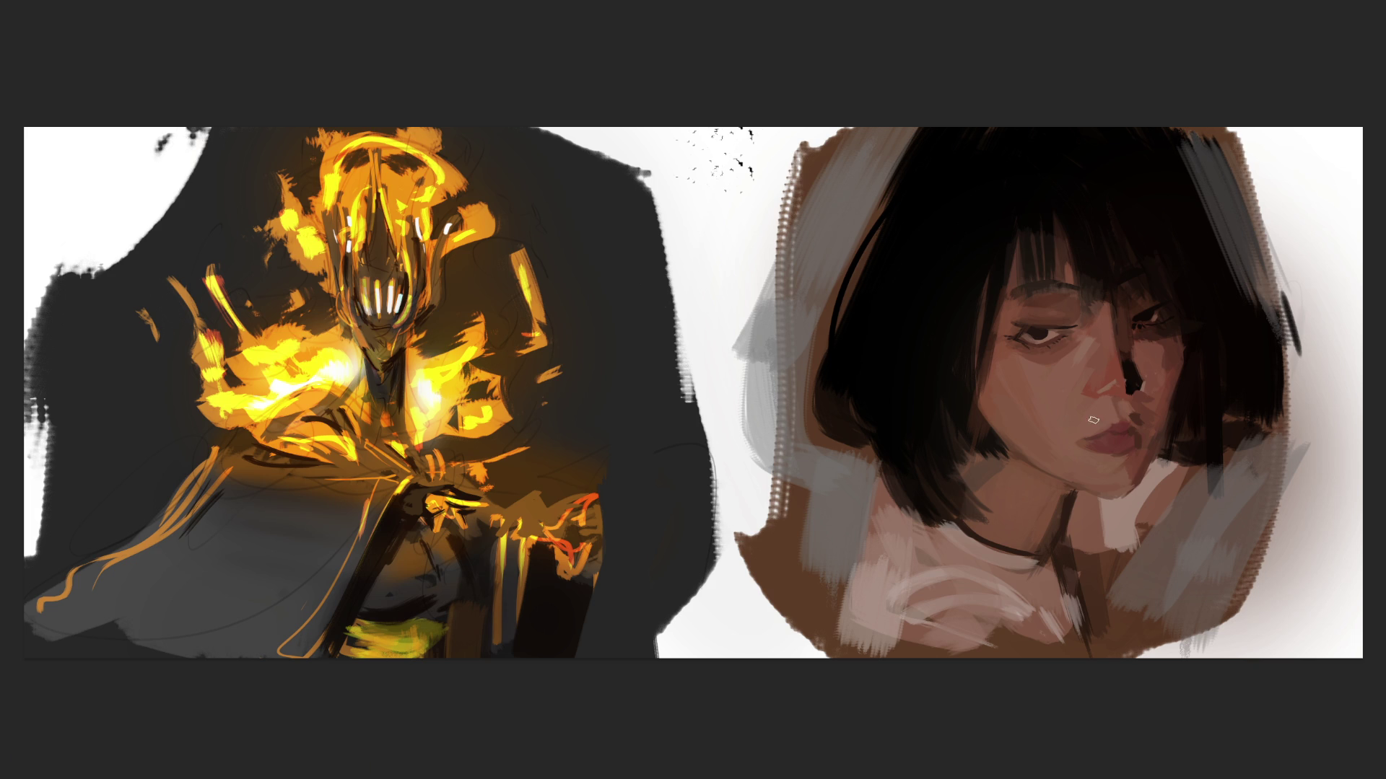
drag(1114, 394, 1080, 410)
Step: Repaint the dark shadow under the nose and try a hair strand falling from the bangs toward the eye
key(ctrl+z)
drag(1102, 397, 1086, 437)
drag(1113, 393, 1087, 408)
drag(1086, 268, 1091, 322)
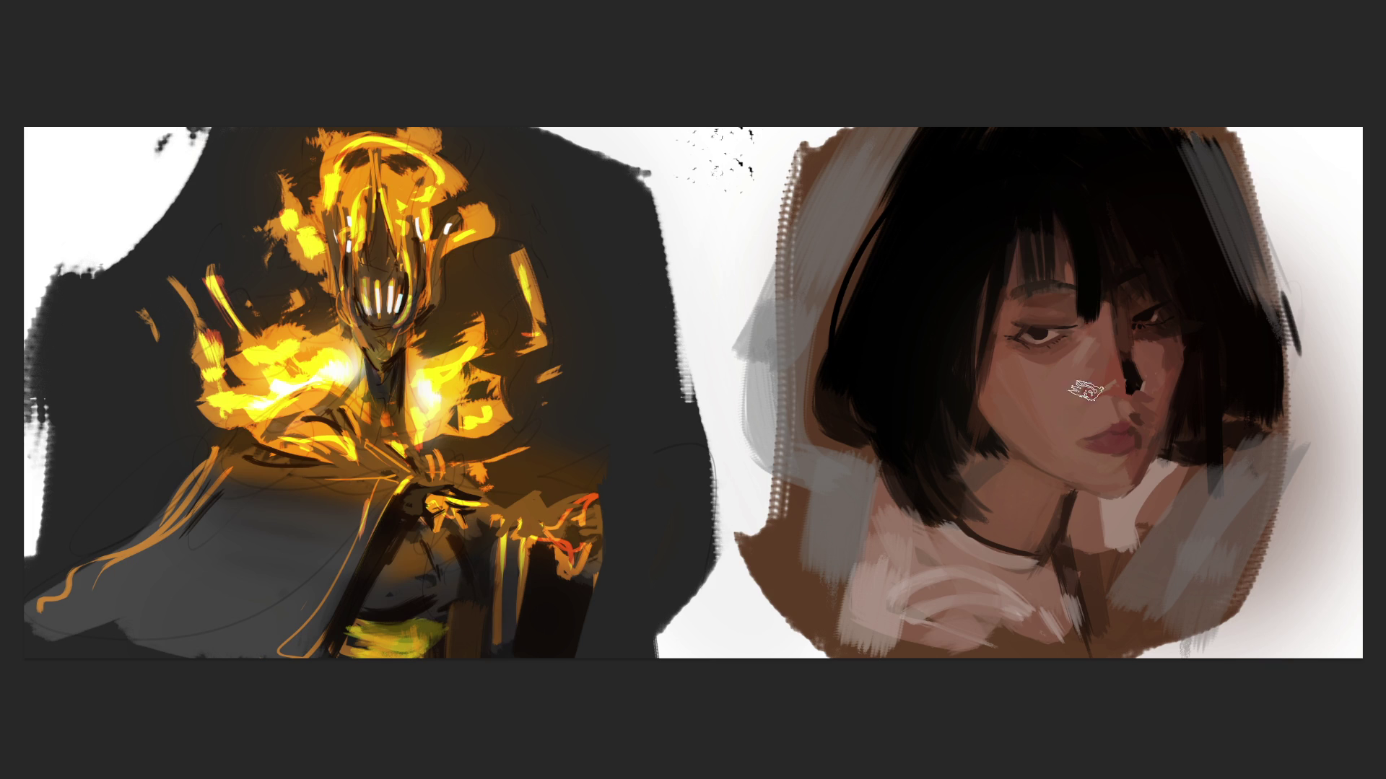
key(ctrl+z)
Step: Compare the portrait with and without the hair strand between the eyes, then keep the strand
key(ctrl+shift+z)
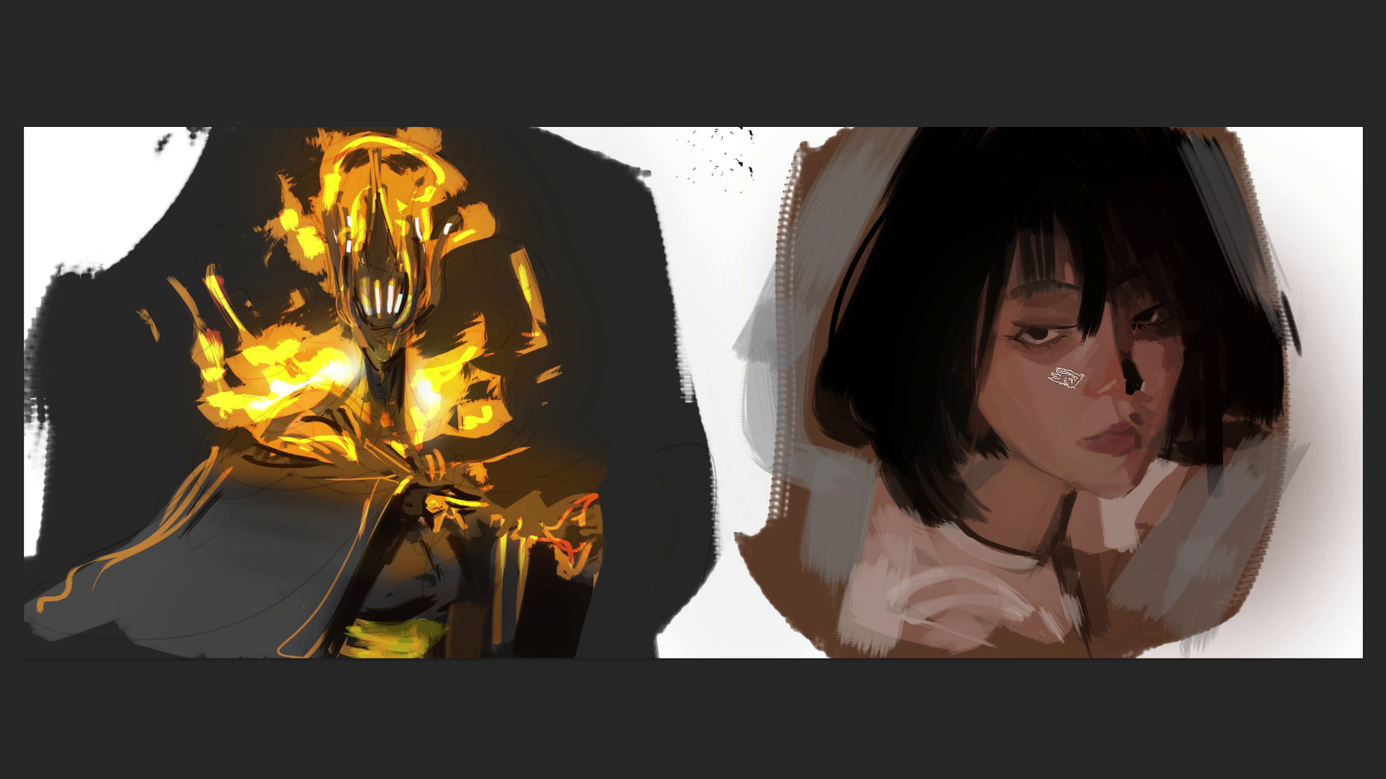
key(ctrl+z)
key(ctrl+shift+z)
key(ctrl+z)
key(ctrl+shift+z)
key(ctrl+z)
key(ctrl+shift+z)
key(ctrl+z)
key(ctrl+shift+z)
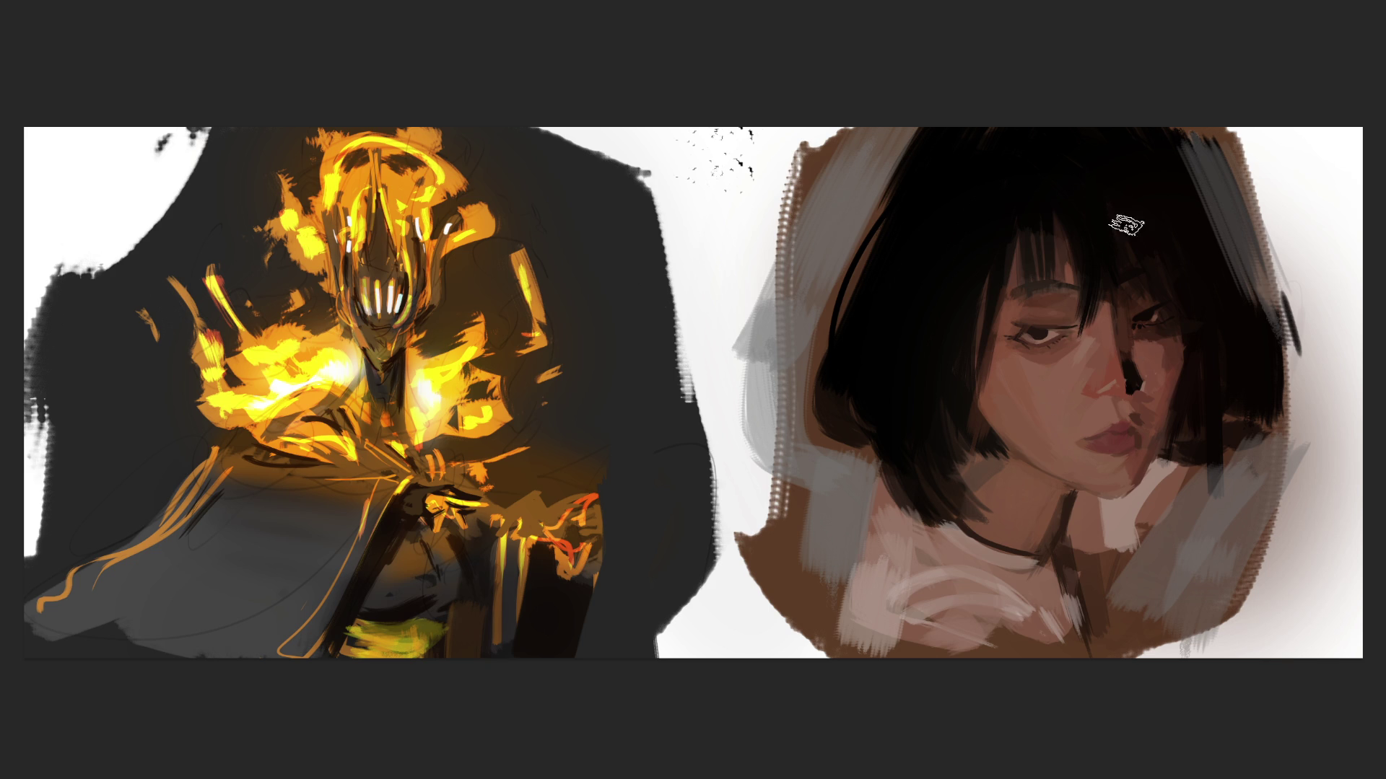
Step: Shrink the brush and paint two thin dark hair strands across the right eye
key(bracketleft)
key(bracketleft)
key(bracketleft)
drag(1123, 283, 1185, 342)
drag(1102, 281, 1165, 332)
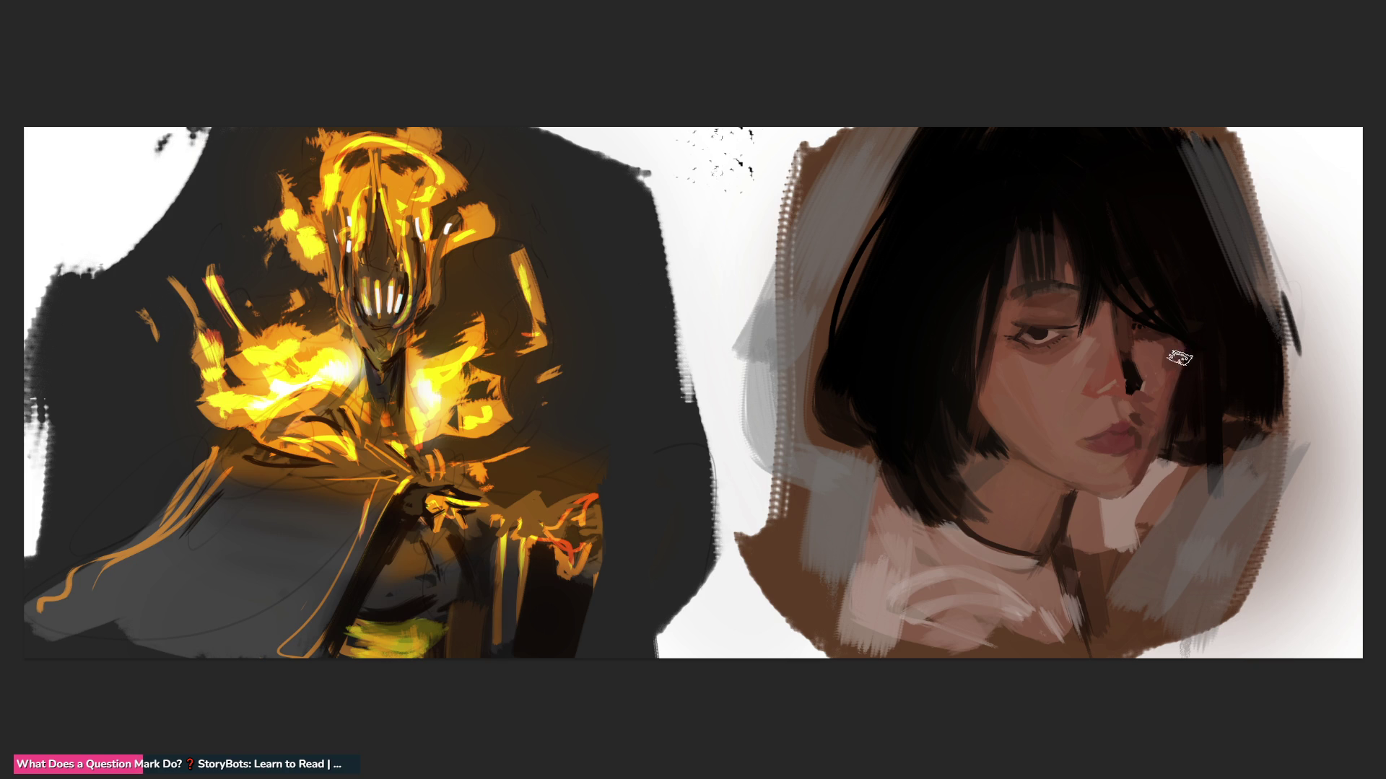
Step: Sample the cheek tone, brush brown along the hair edge, and darken hair strands along the jaw
alt+click(1167, 427)
drag(1187, 344, 1163, 427)
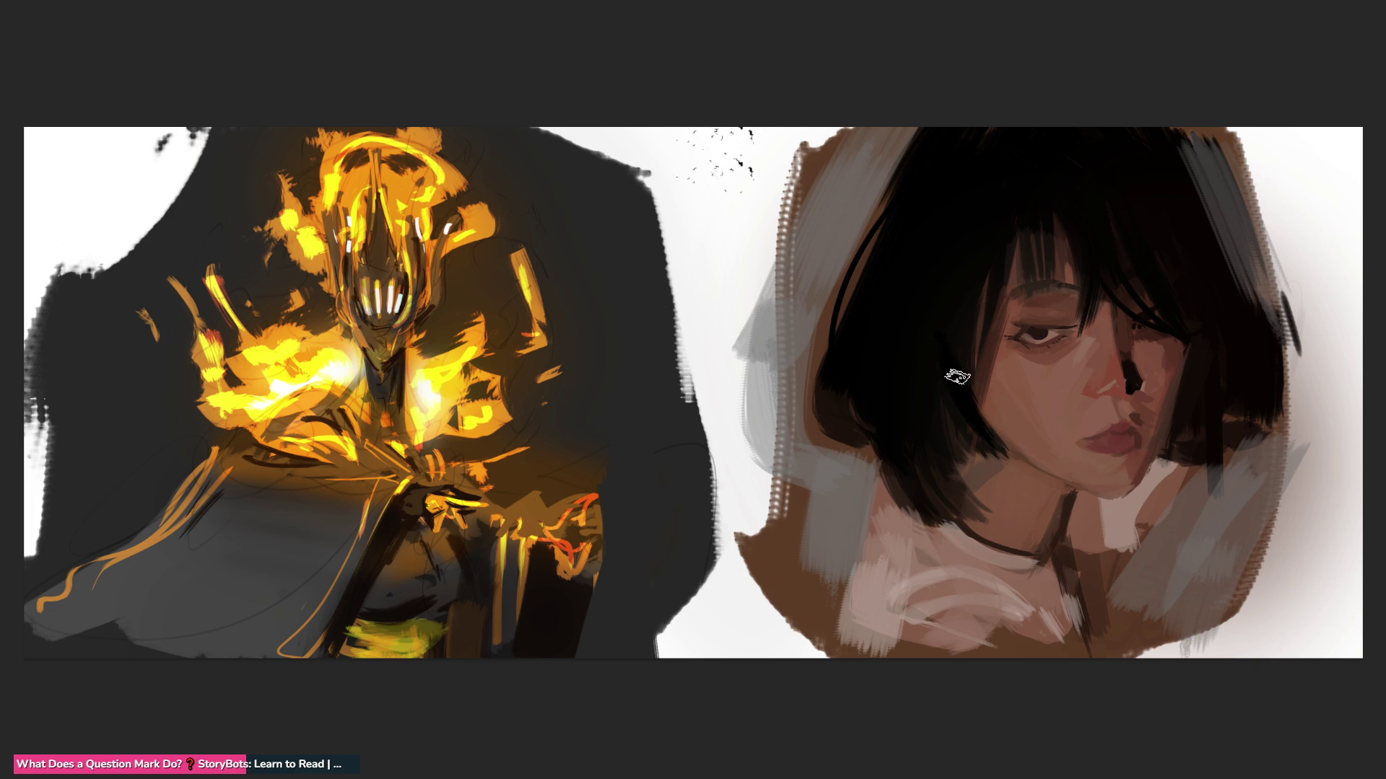
drag(934, 397, 996, 505)
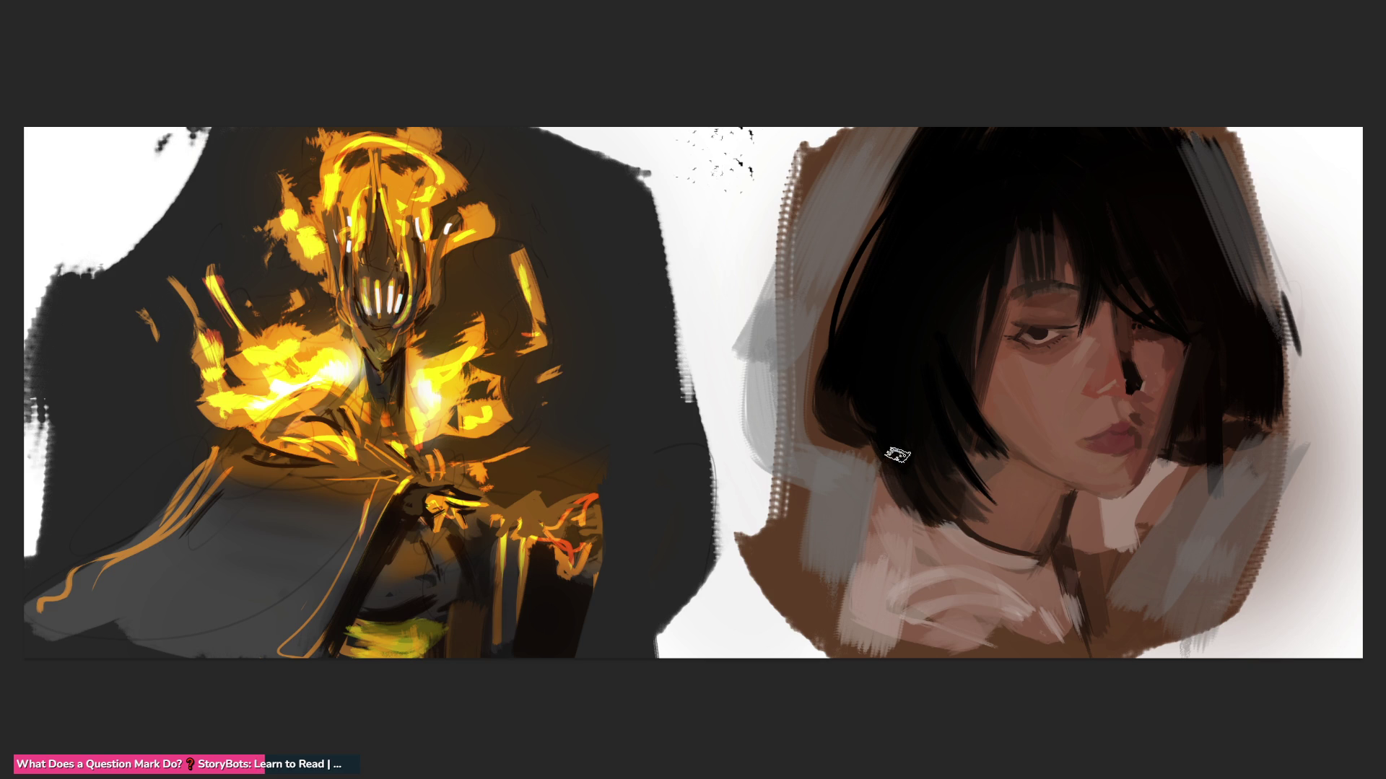
drag(935, 438, 999, 501)
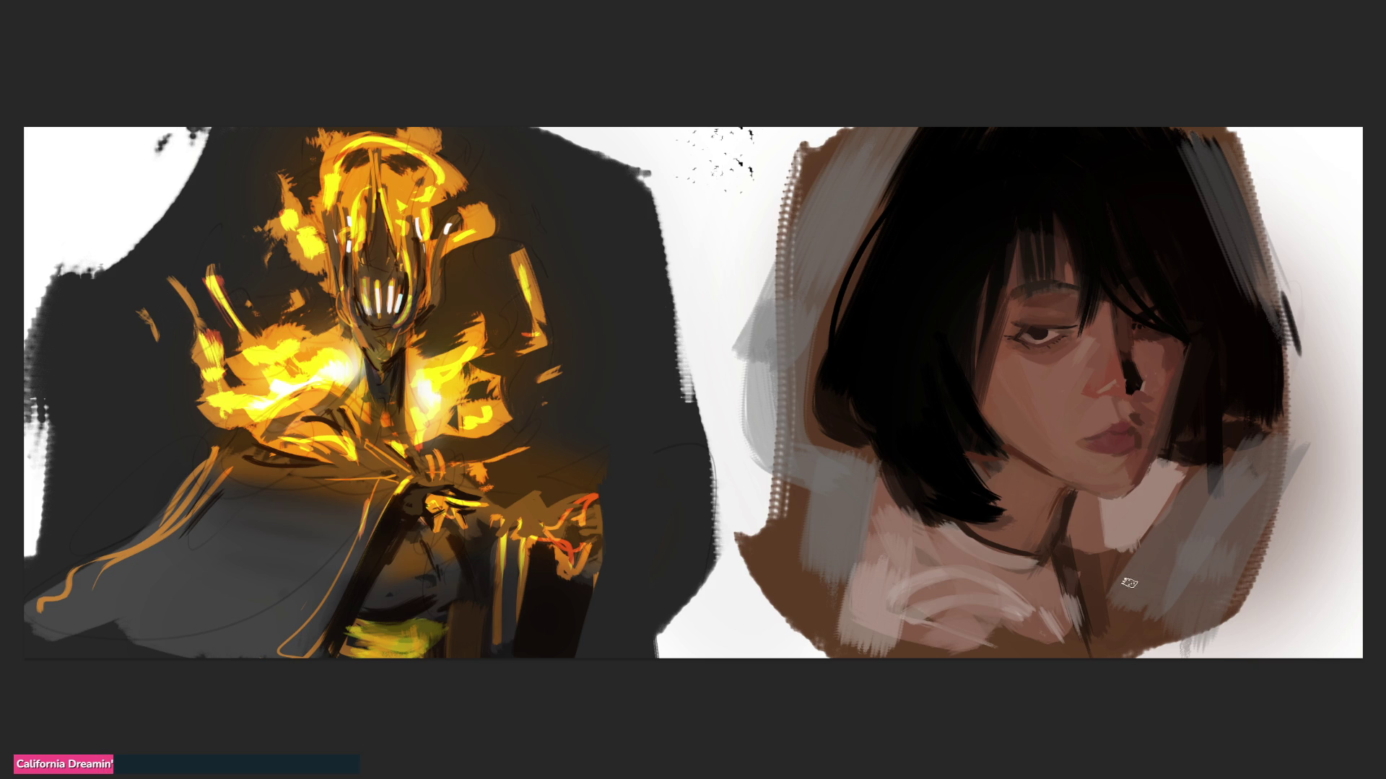
Step: Shade the collar and neck with grey strokes
drag(1058, 559, 1074, 653)
drag(1002, 579, 1047, 587)
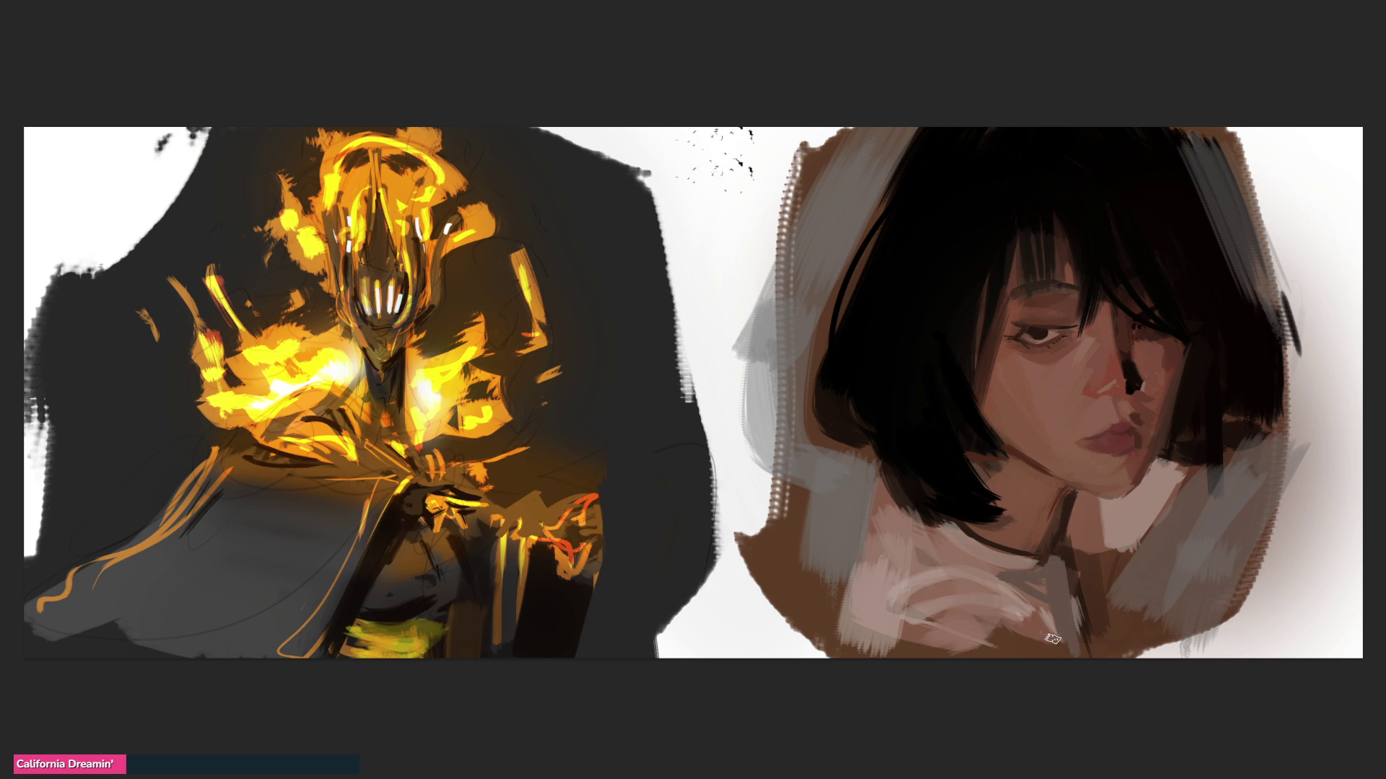
drag(985, 557, 1040, 622)
drag(1065, 555, 1071, 615)
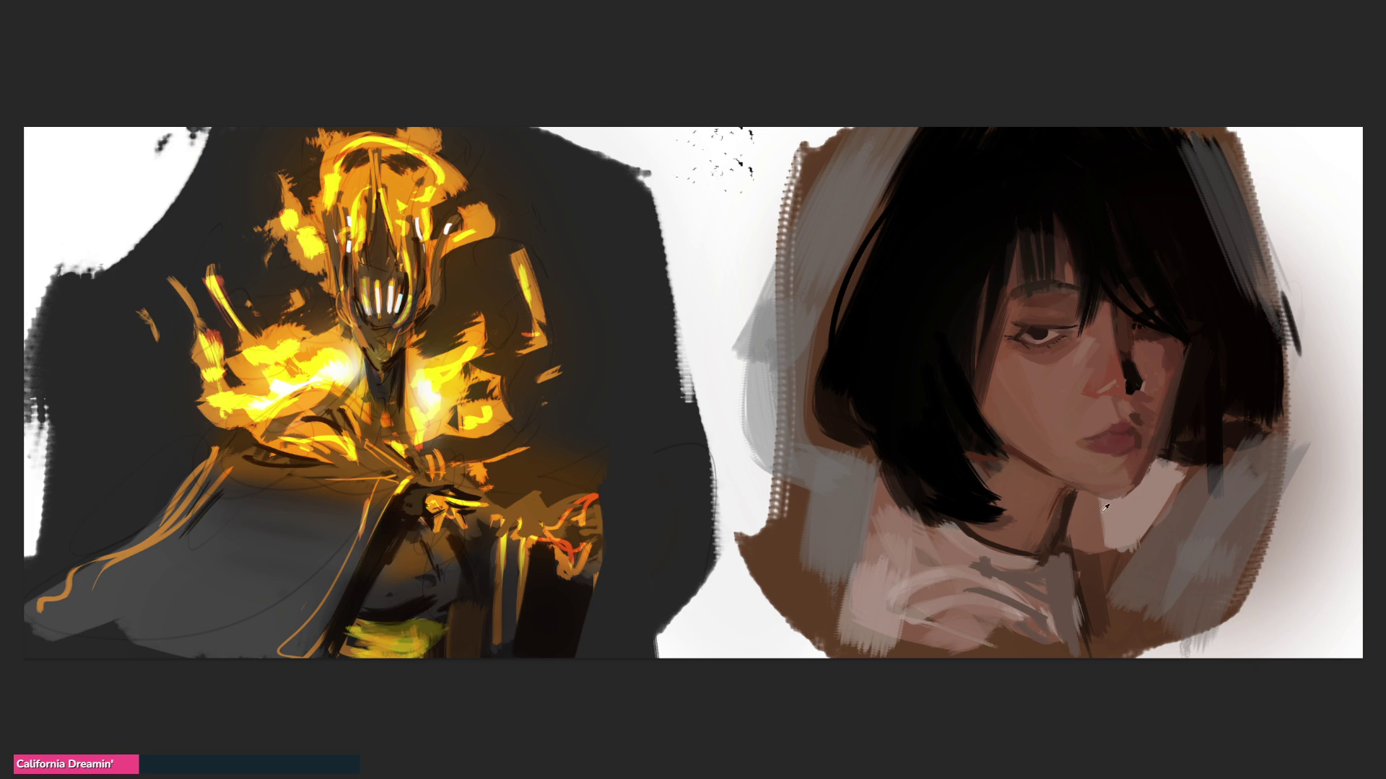
Step: Paint light pink strokes up the neck and along the lower collar, with a brown shoulder shadow
drag(1099, 503, 1130, 554)
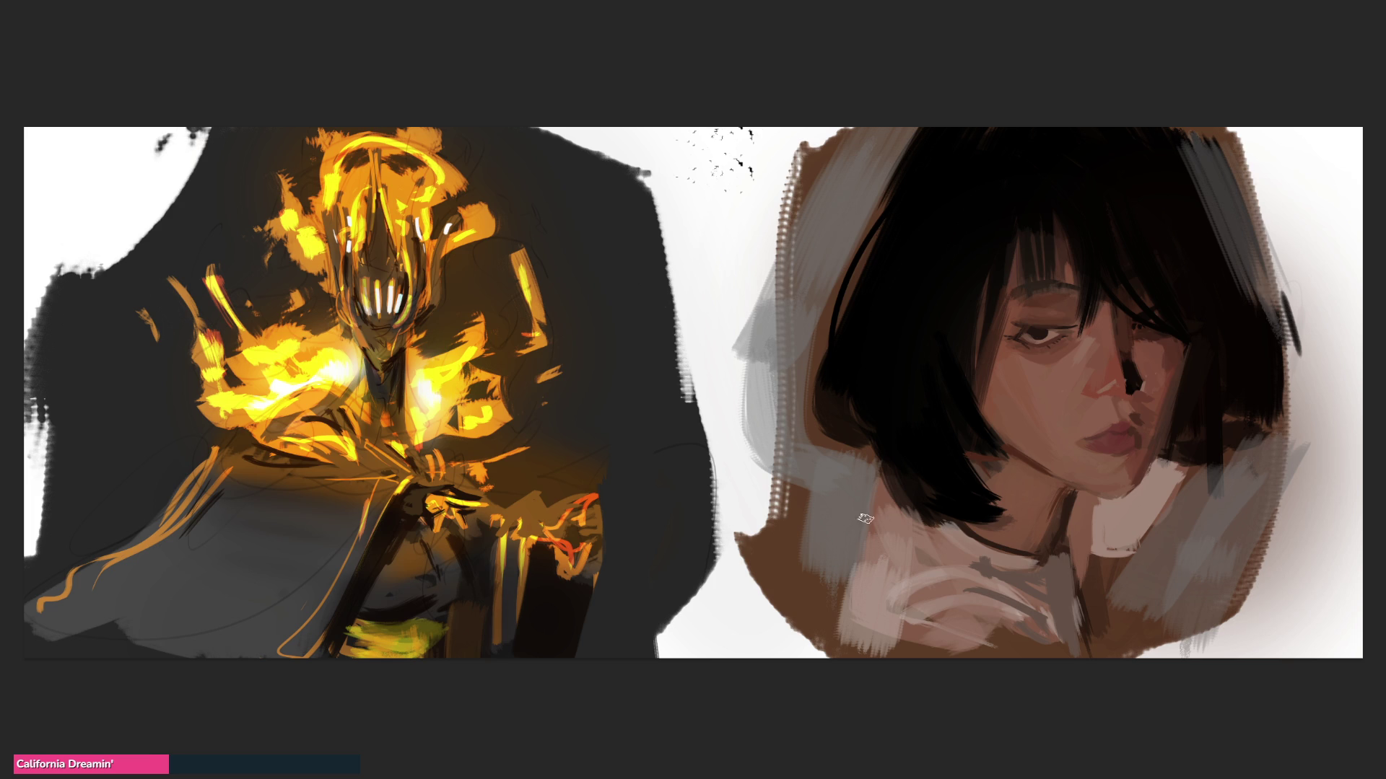
drag(880, 489, 828, 592)
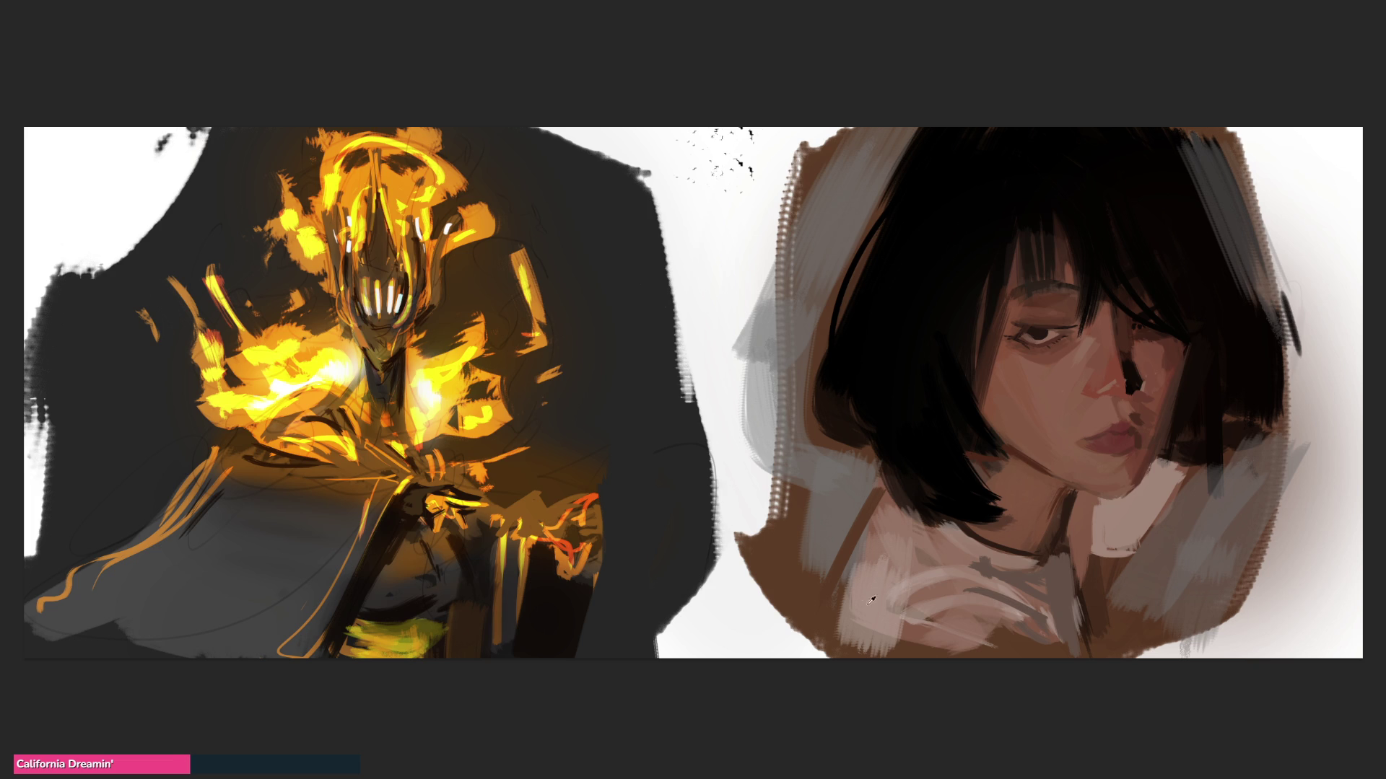
drag(829, 632, 881, 511)
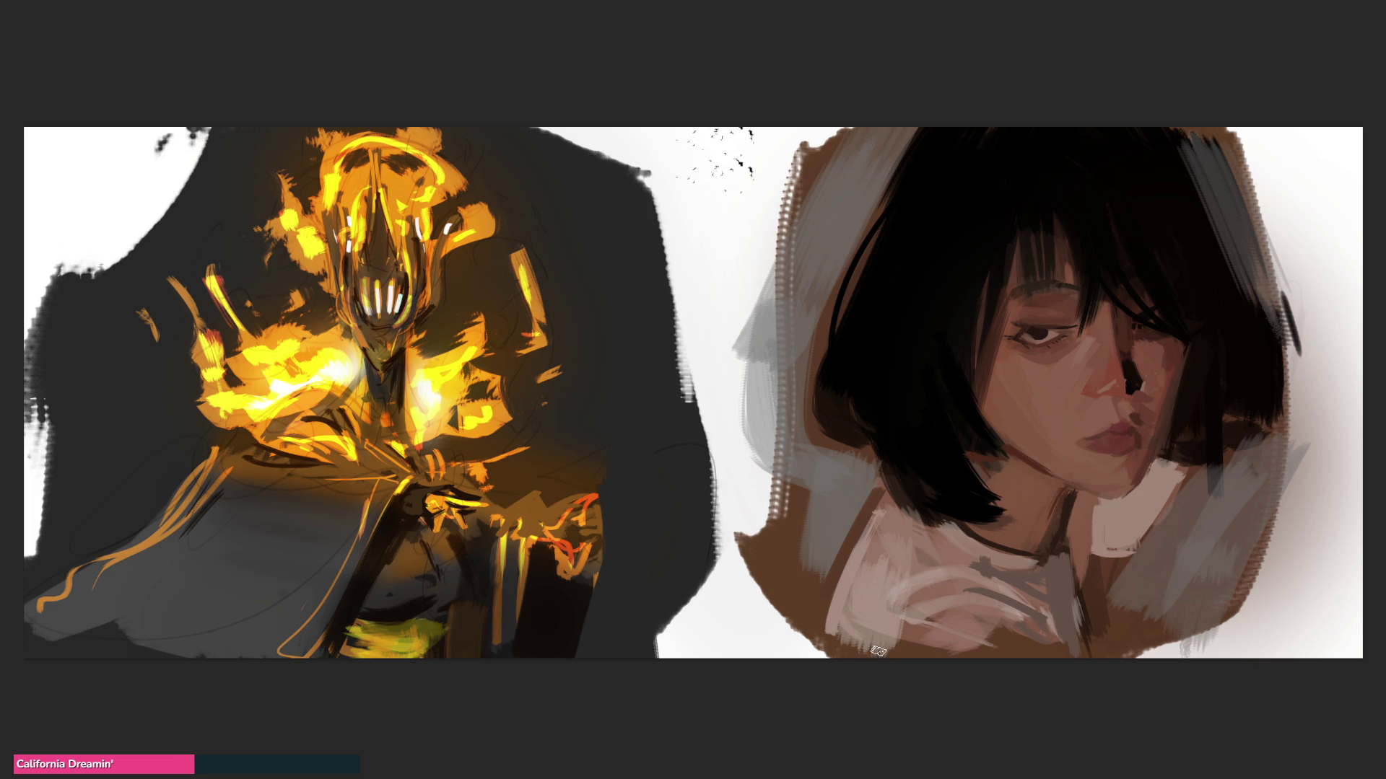
drag(862, 563, 883, 503)
mouse_move(1047, 551)
mouse_down()
mouse_move(980, 553)
mouse_move(1058, 543)
mouse_move(1065, 510)
mouse_up()
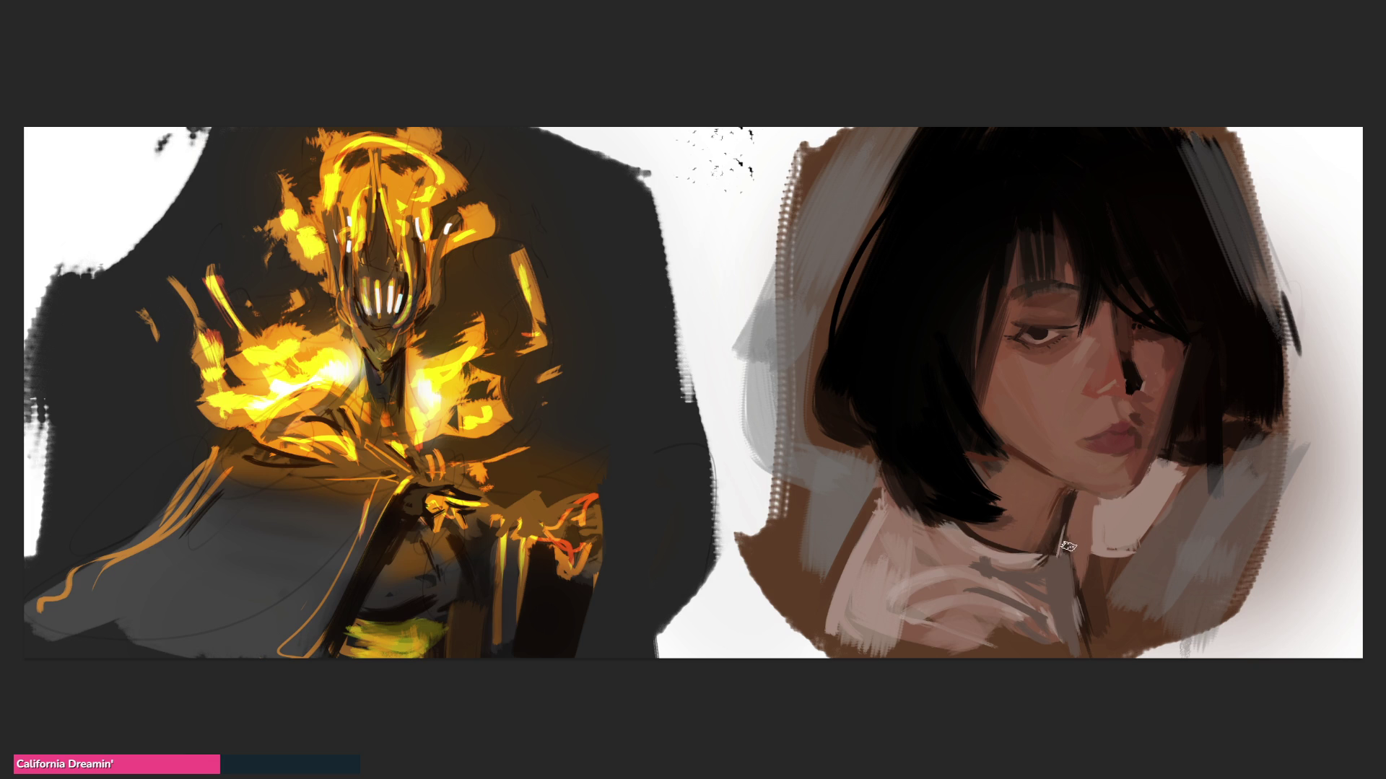
drag(1077, 614, 1081, 643)
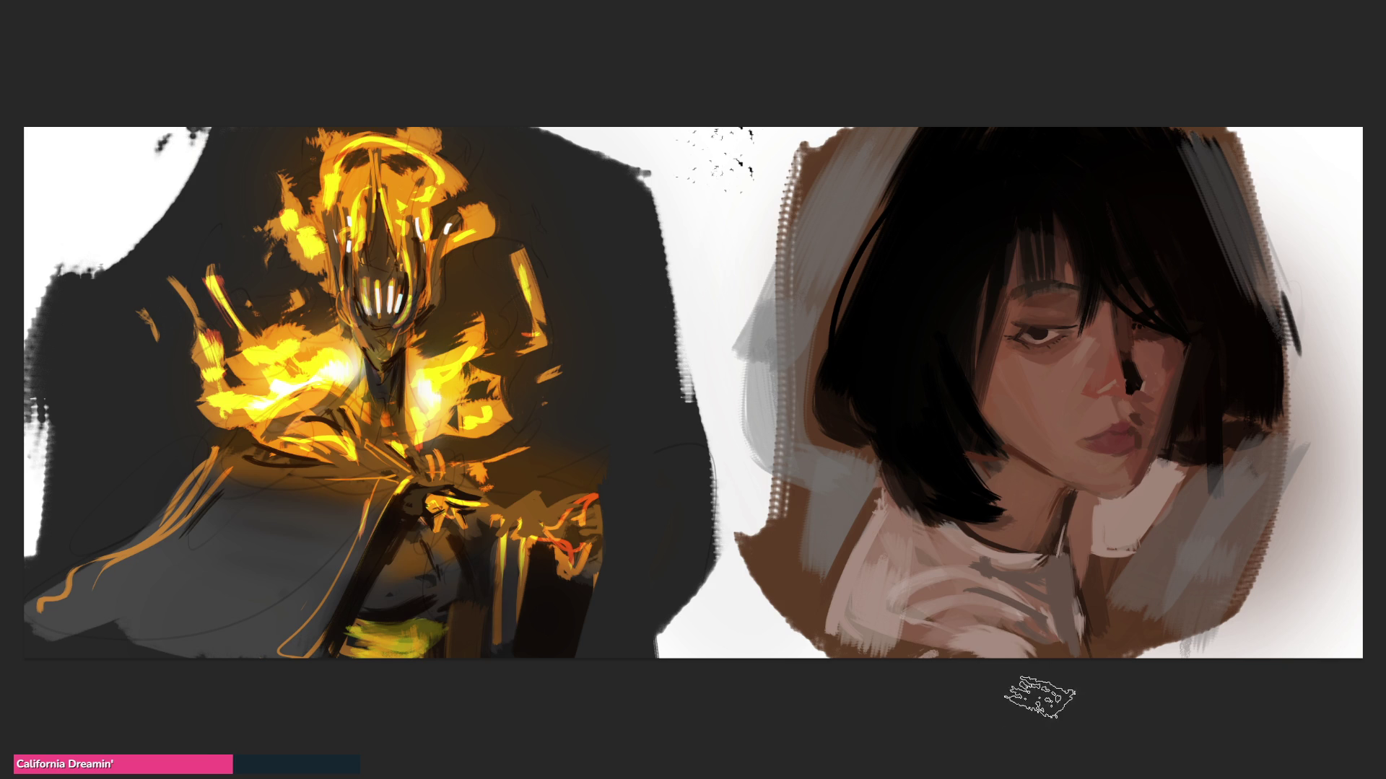
drag(1047, 639, 906, 653)
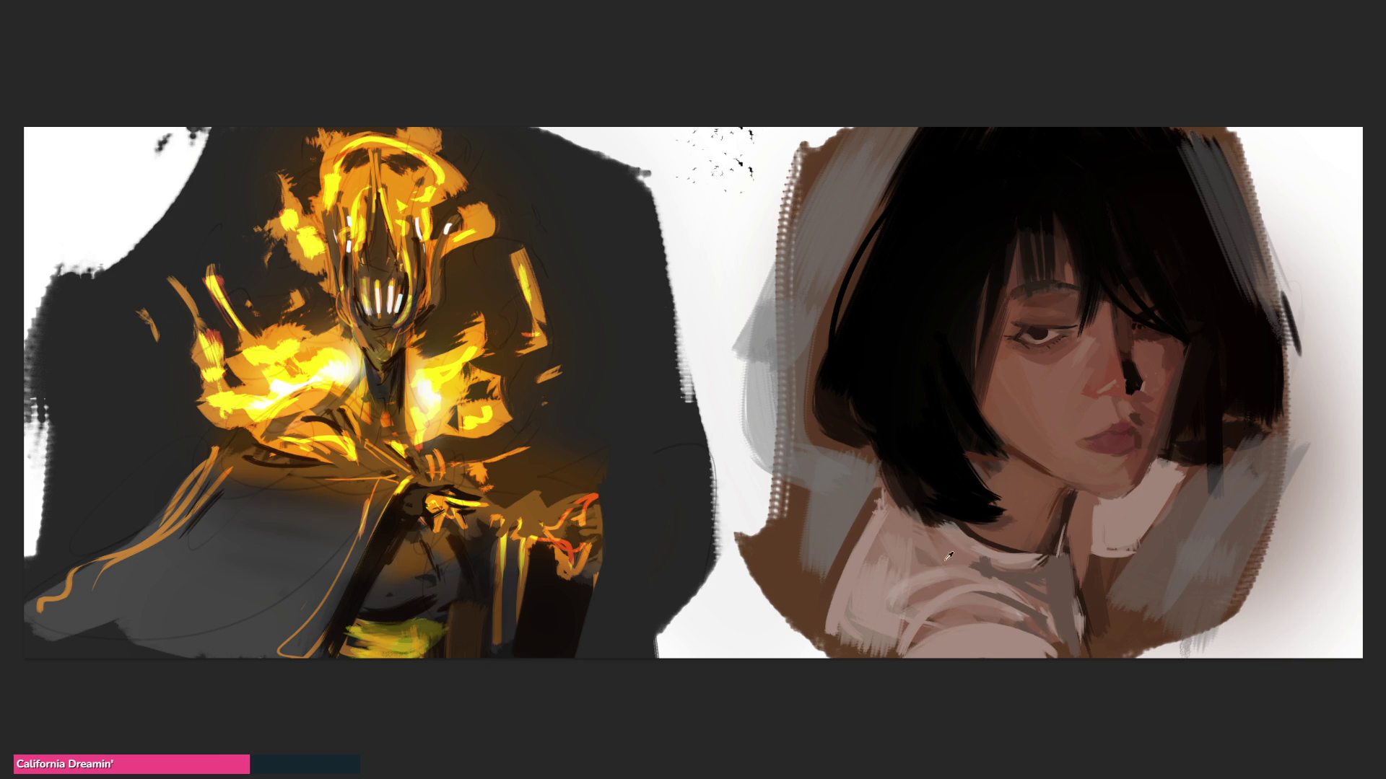
Step: Darken the collar with grey, then sample a beige tone and brush it along the hair edge and jaw
mouse_move(897, 590)
mouse_down()
mouse_move(895, 626)
mouse_move(877, 608)
mouse_move(871, 659)
mouse_up()
alt+click(876, 602)
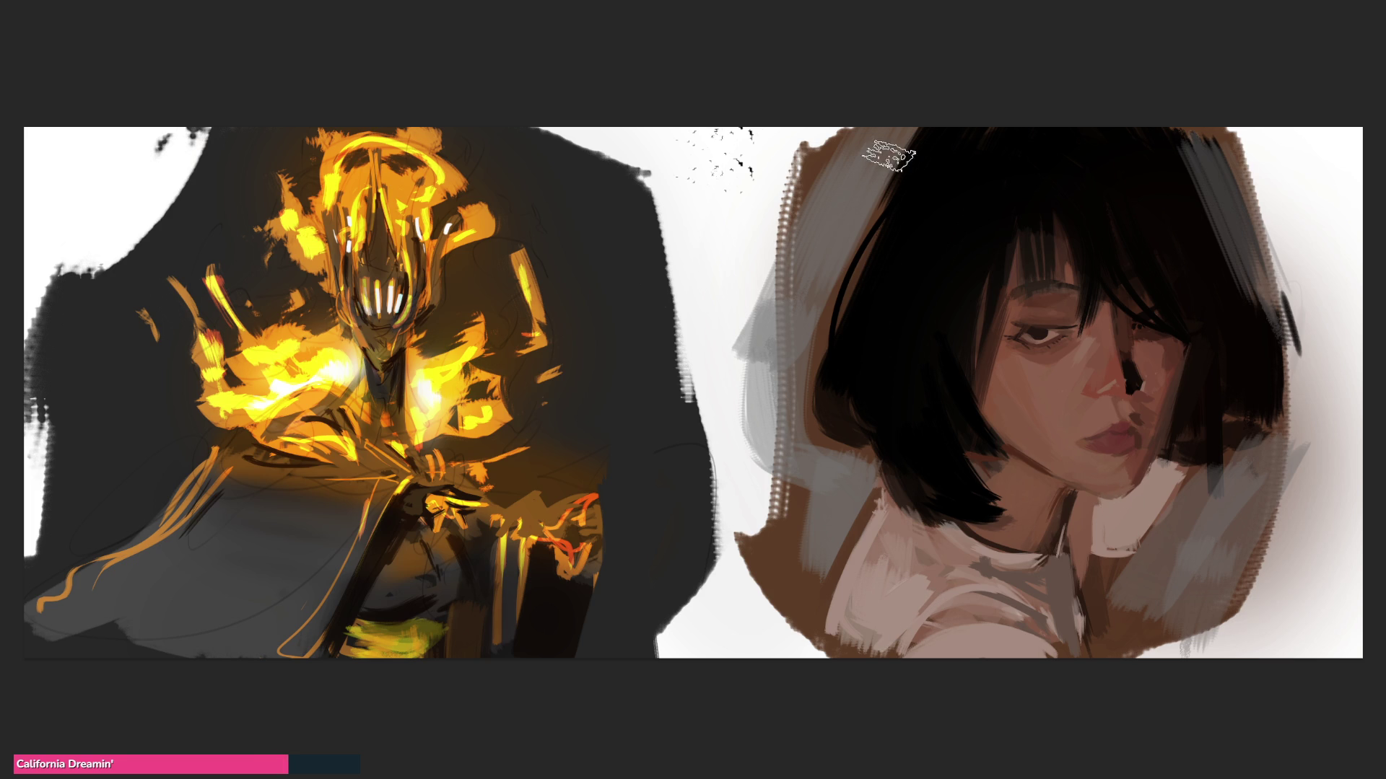
drag(866, 148, 776, 383)
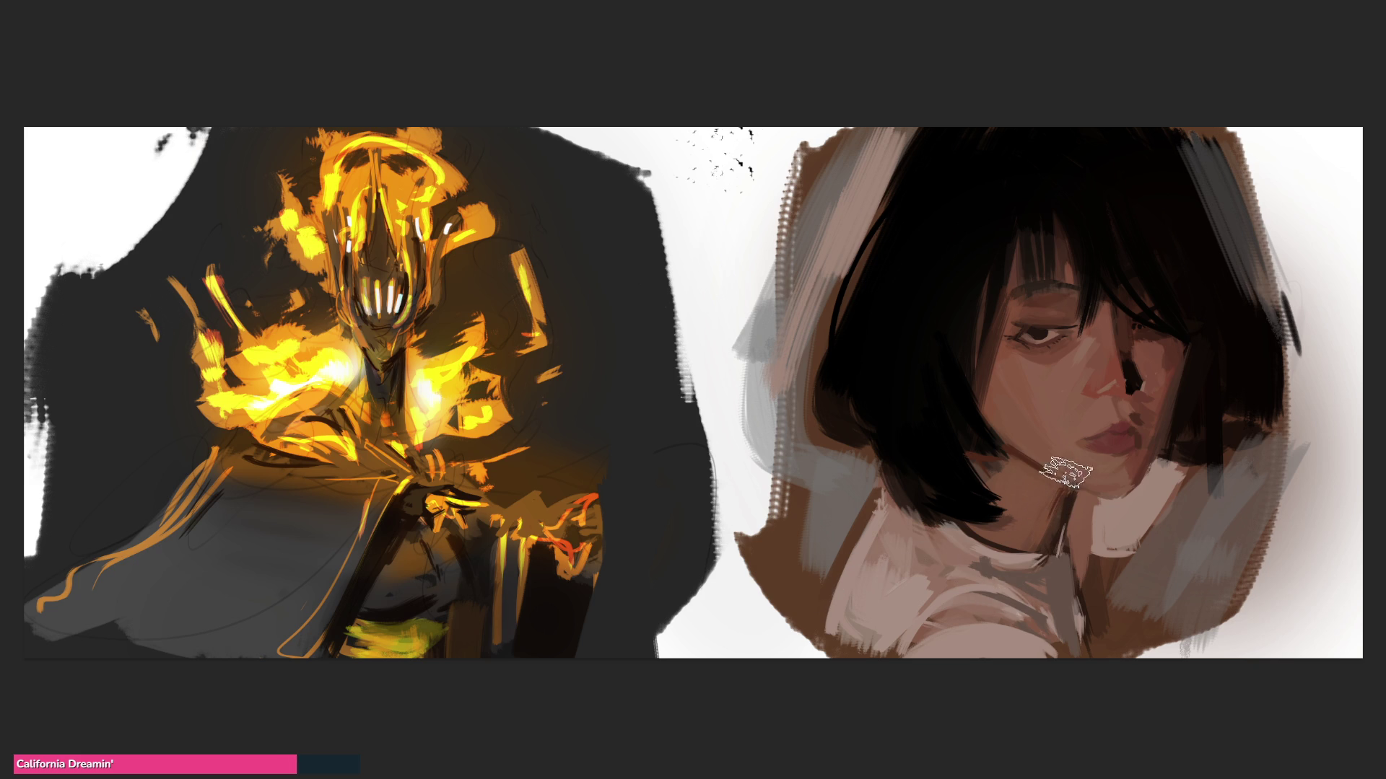
mouse_move(1191, 462)
mouse_down()
mouse_move(1219, 484)
mouse_move(1296, 442)
mouse_up()
Step: Sweep bright beige strokes down over the collar and begin thin hair strands toward the left eye
mouse_move(1268, 505)
mouse_down()
mouse_move(1230, 617)
mouse_move(1247, 626)
mouse_up()
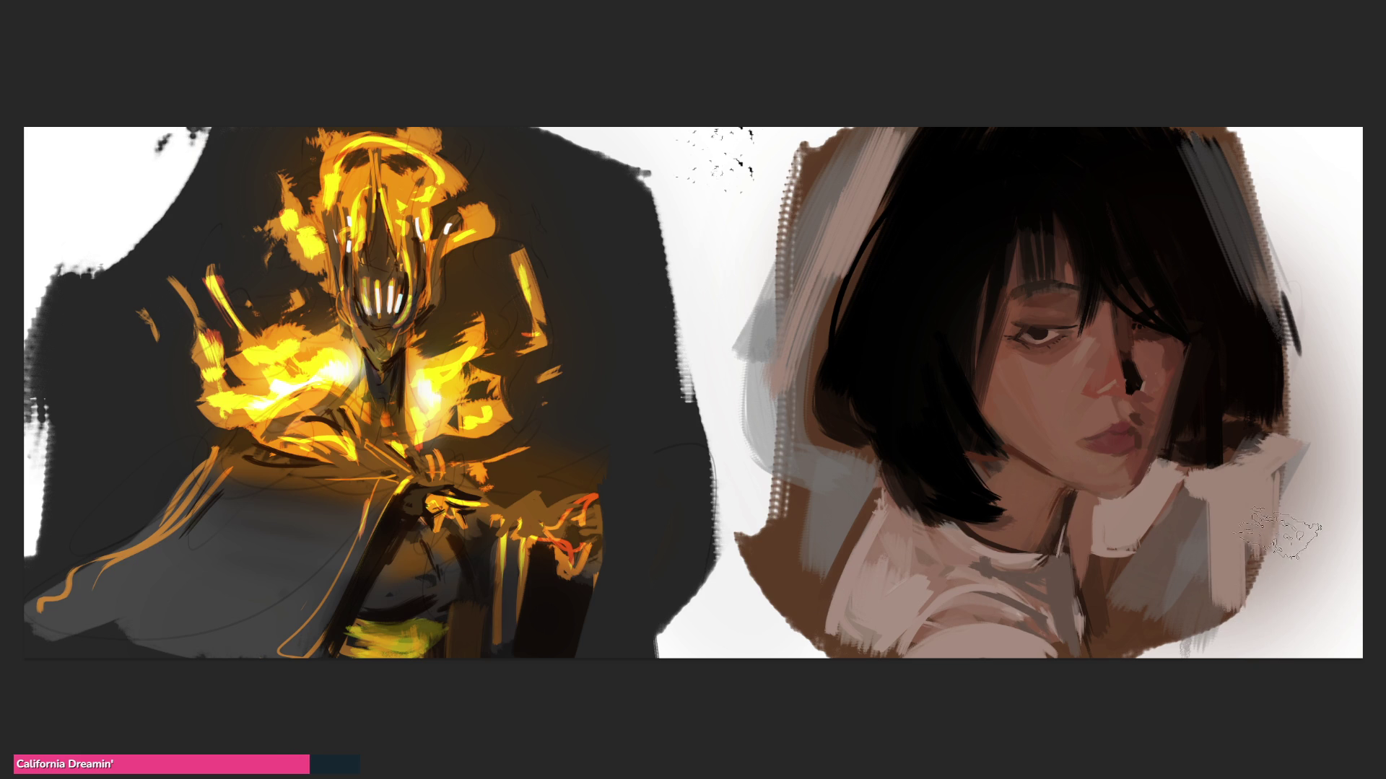
drag(1327, 431, 1256, 588)
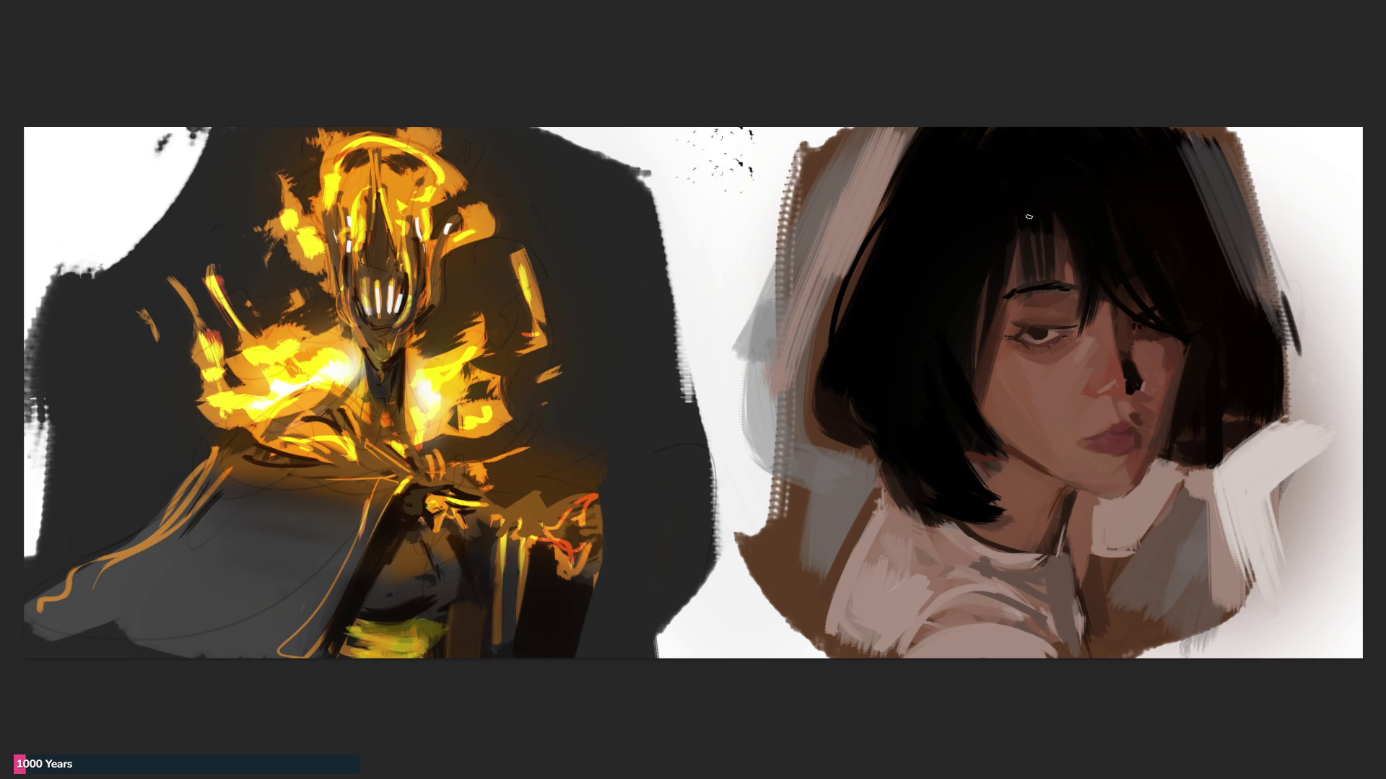
mouse_move(1051, 232)
mouse_down()
mouse_move(1046, 329)
mouse_move(1040, 307)
mouse_up()
Step: Paint thin dark hair strands from the bangs past the left eye, redrawing the curved stroke under it
drag(1018, 218, 1030, 394)
drag(1023, 261, 1014, 380)
drag(1044, 218, 1032, 285)
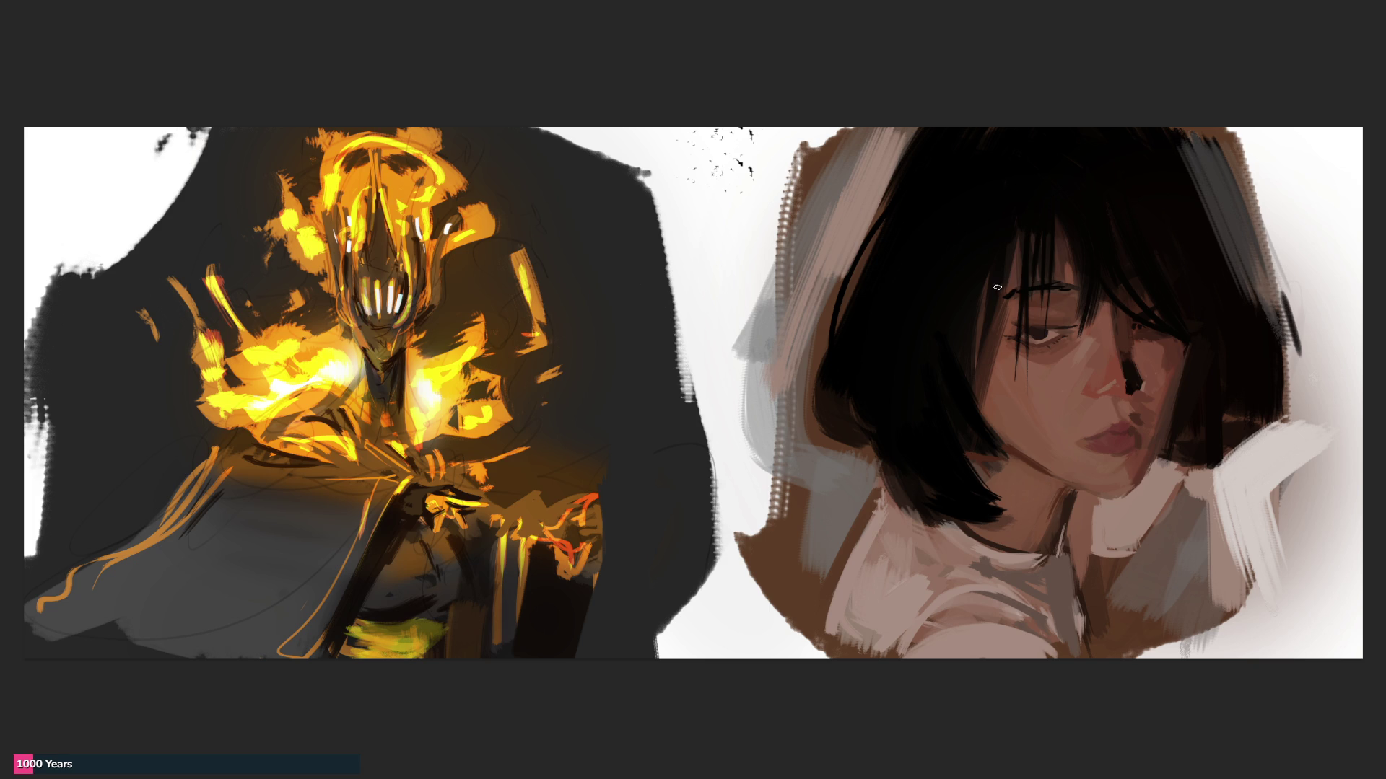
drag(990, 300, 990, 407)
drag(983, 298, 983, 415)
drag(980, 346, 970, 390)
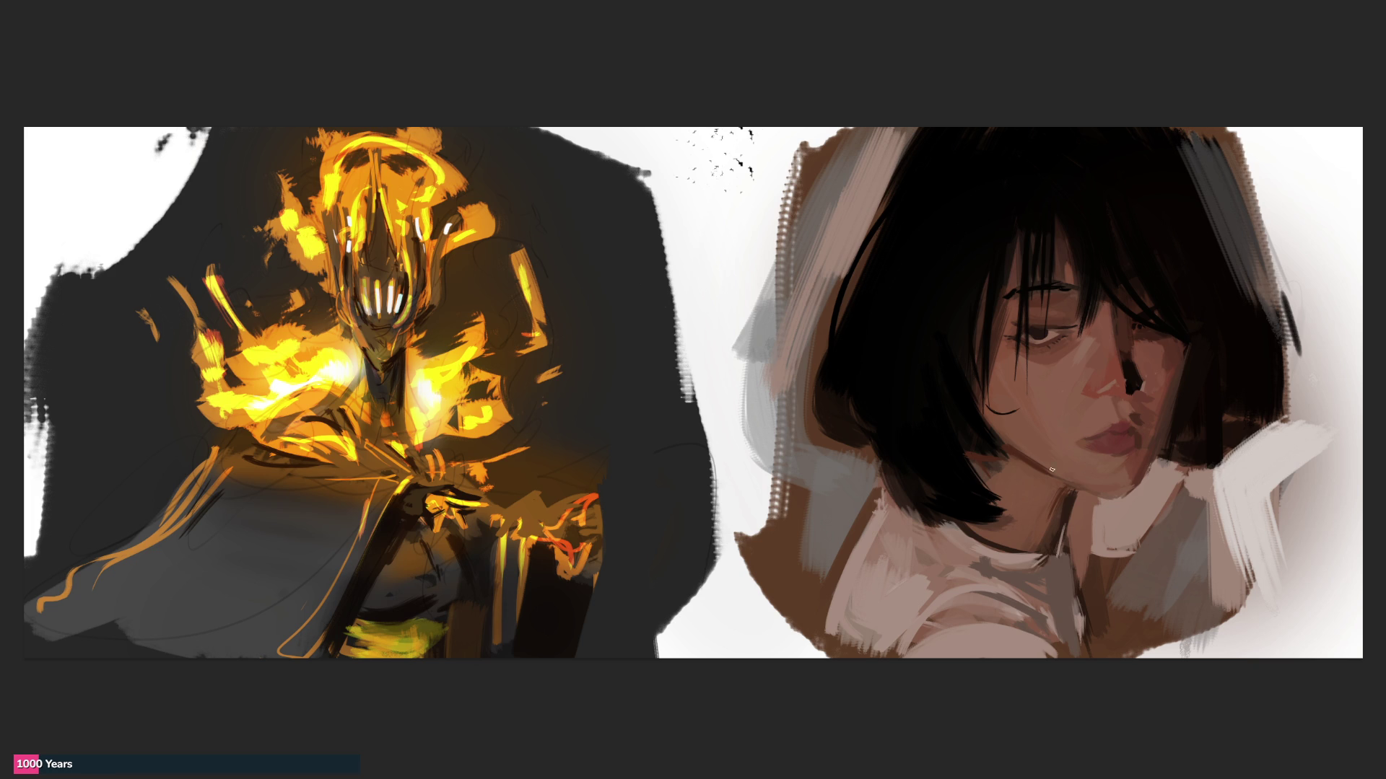
key(ctrl+z)
drag(990, 415, 1015, 402)
drag(1024, 305, 1025, 396)
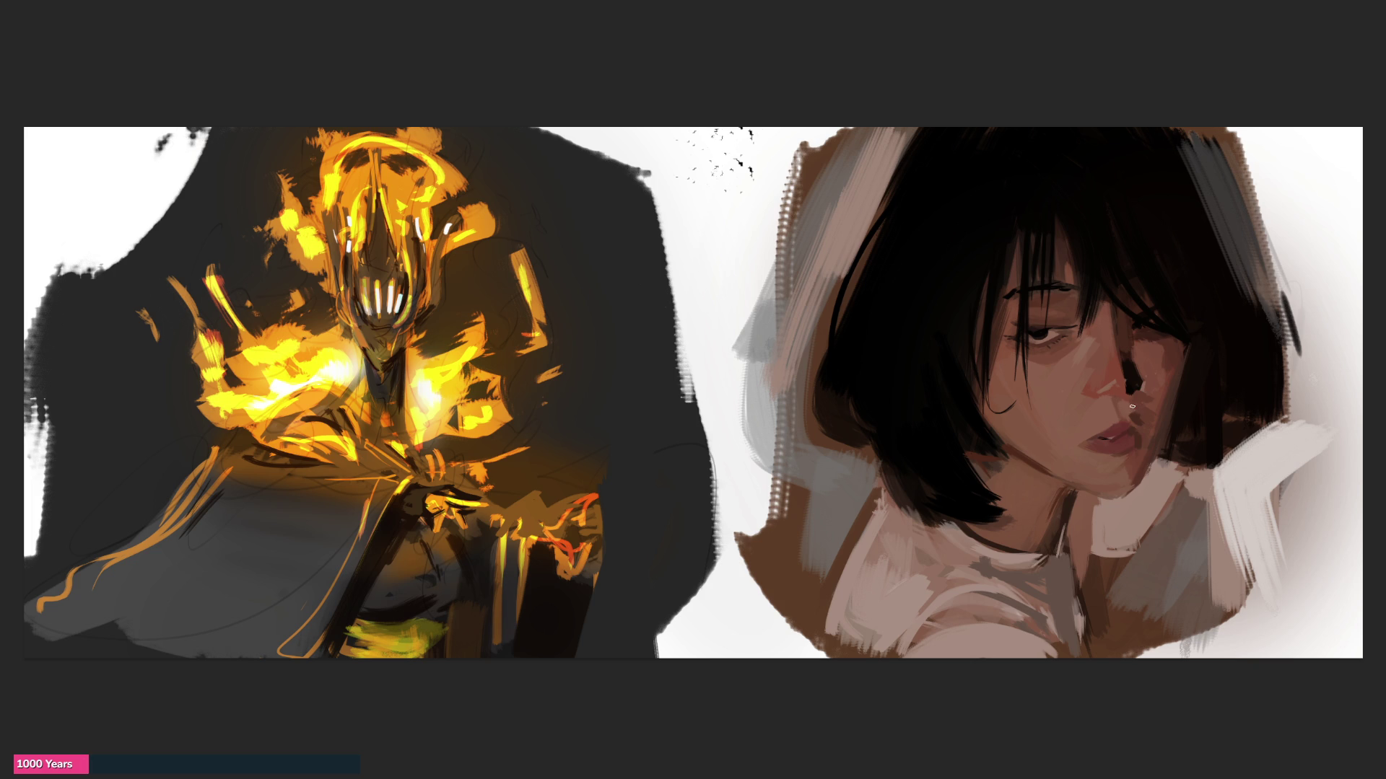
Step: Sample a colour near the eye and paint a darker red shadow under the lower lip
alt+click(1084, 337)
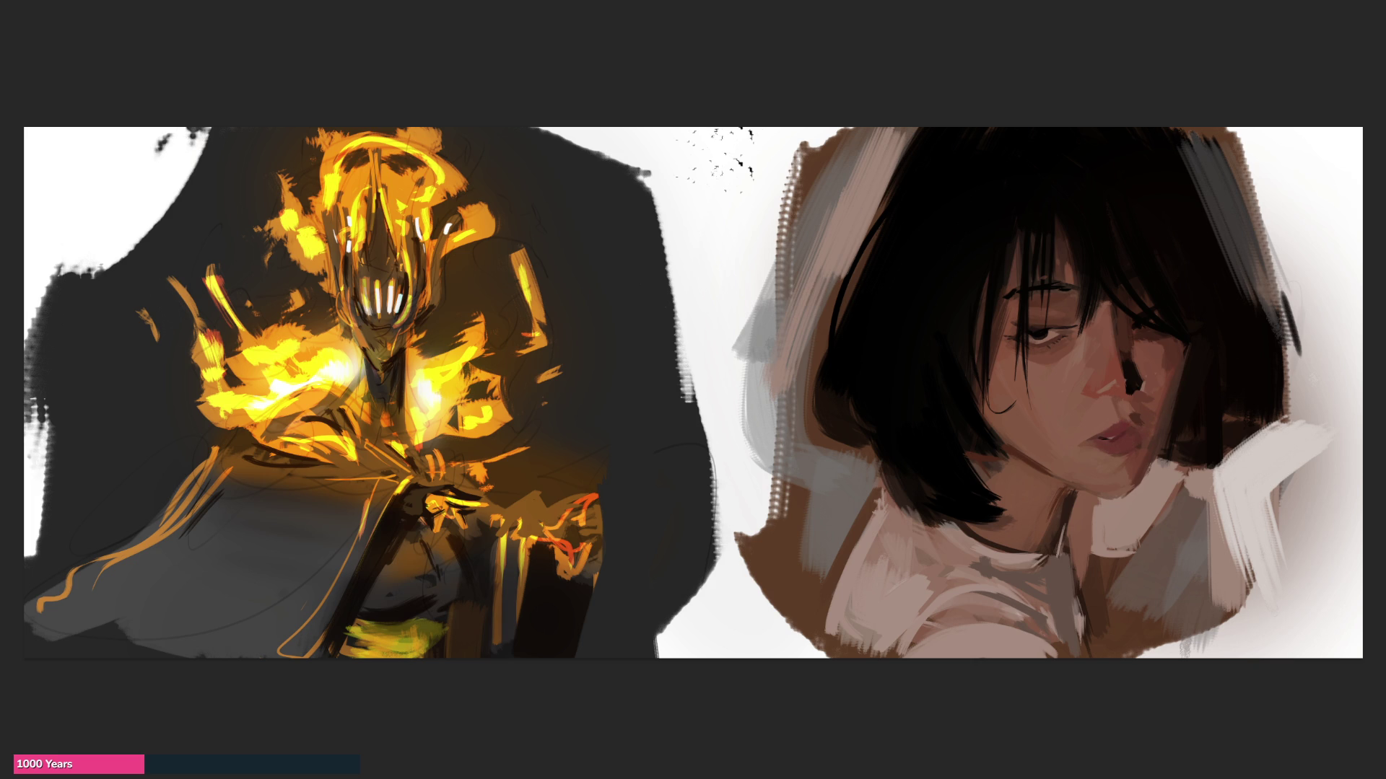
drag(1126, 458, 1143, 452)
key(ctrl+z)
mouse_move(1114, 459)
mouse_down()
mouse_move(1151, 440)
mouse_move(1138, 435)
mouse_up()
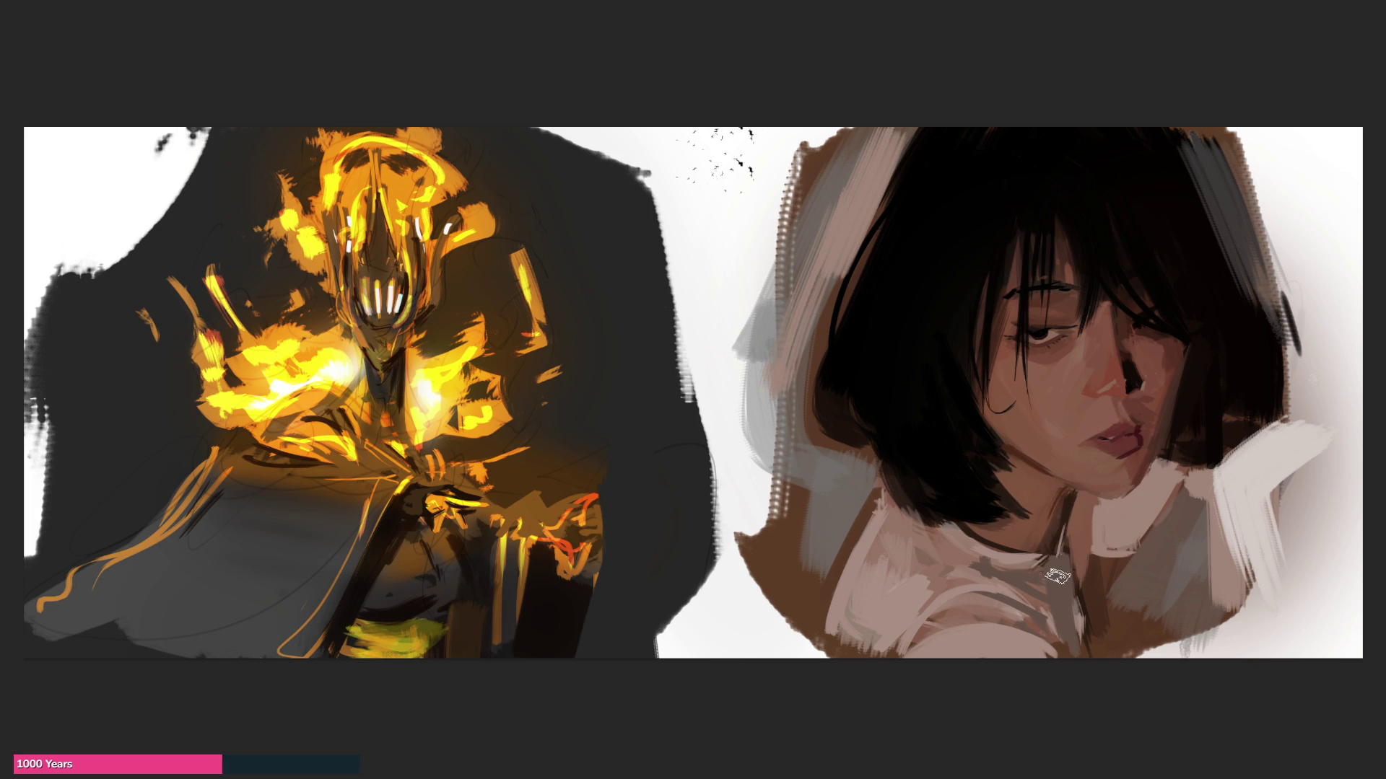
Step: Paint a dark shadow on the neck just below the hair, with a faint stroke along it
drag(1068, 501, 1063, 518)
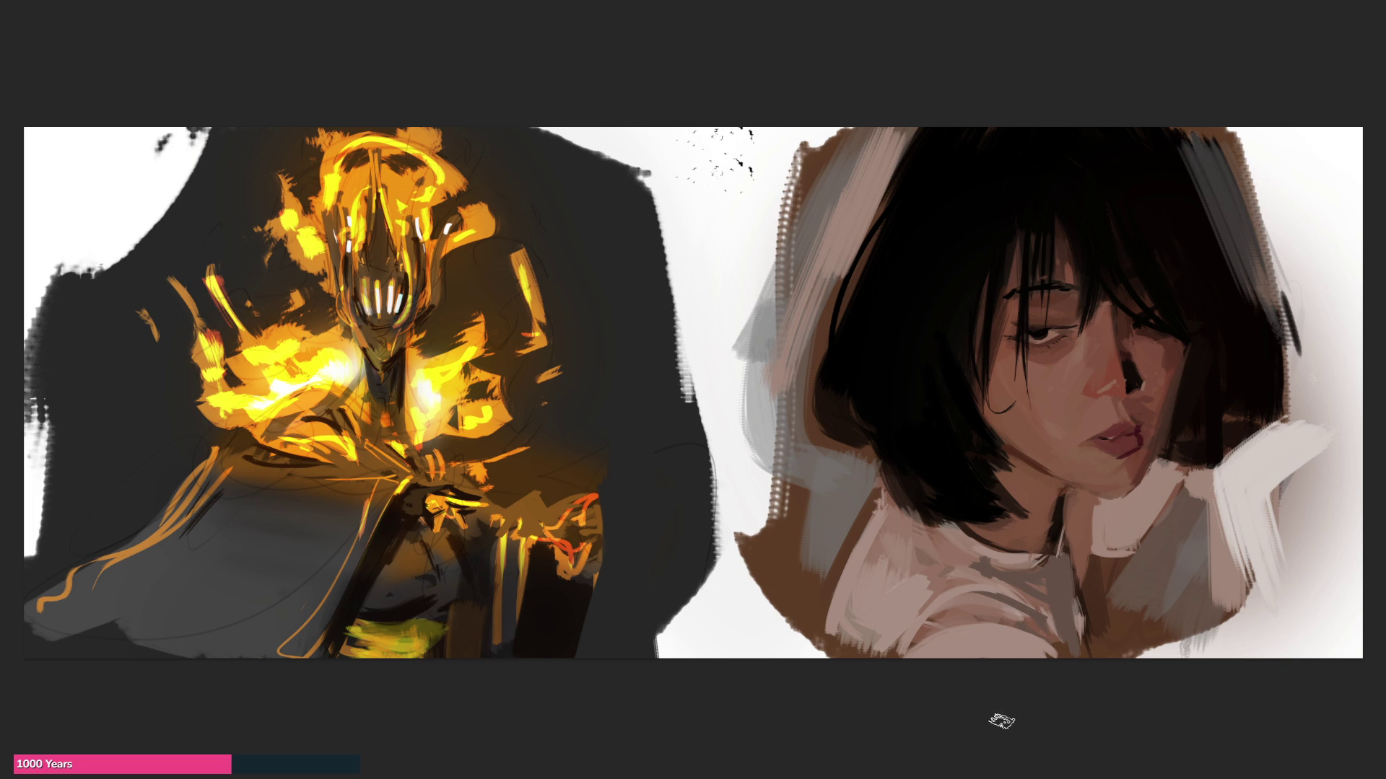
drag(1067, 491, 1053, 541)
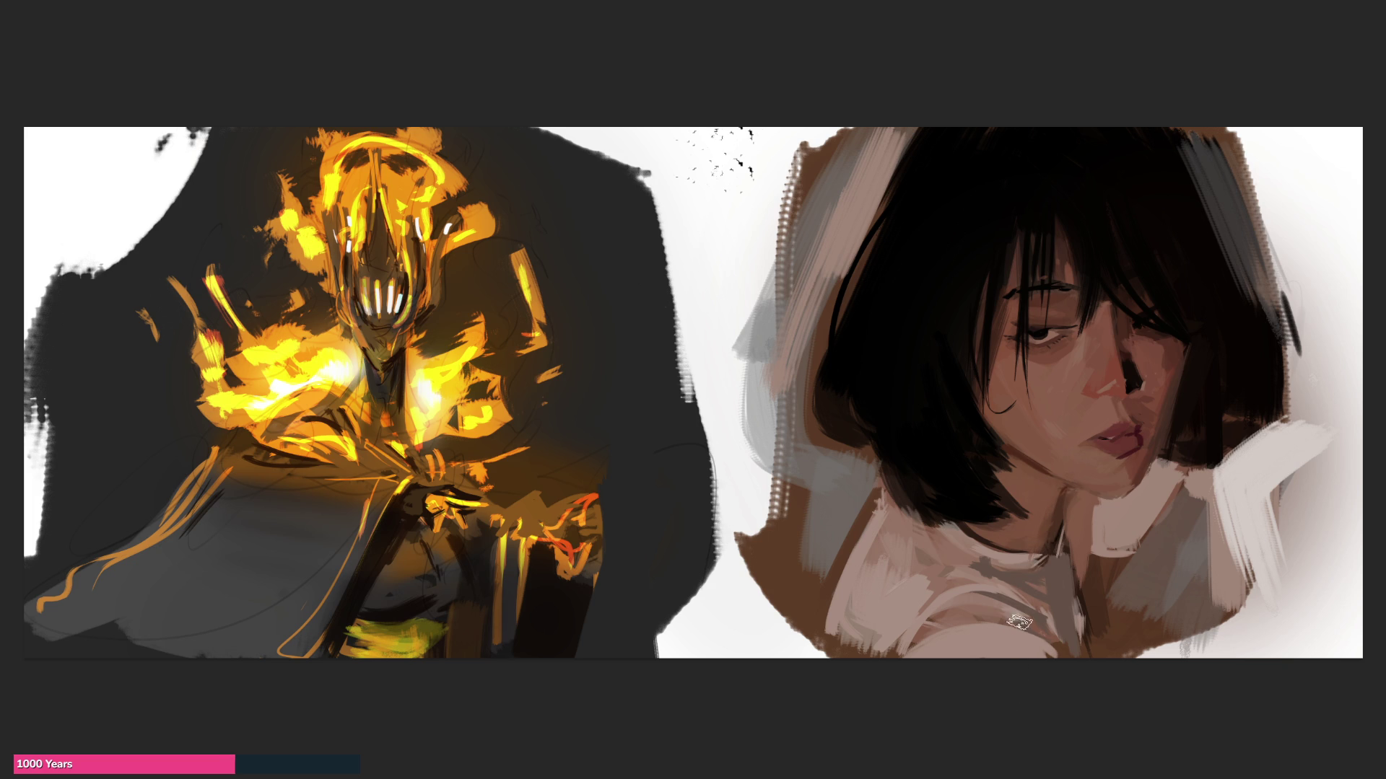
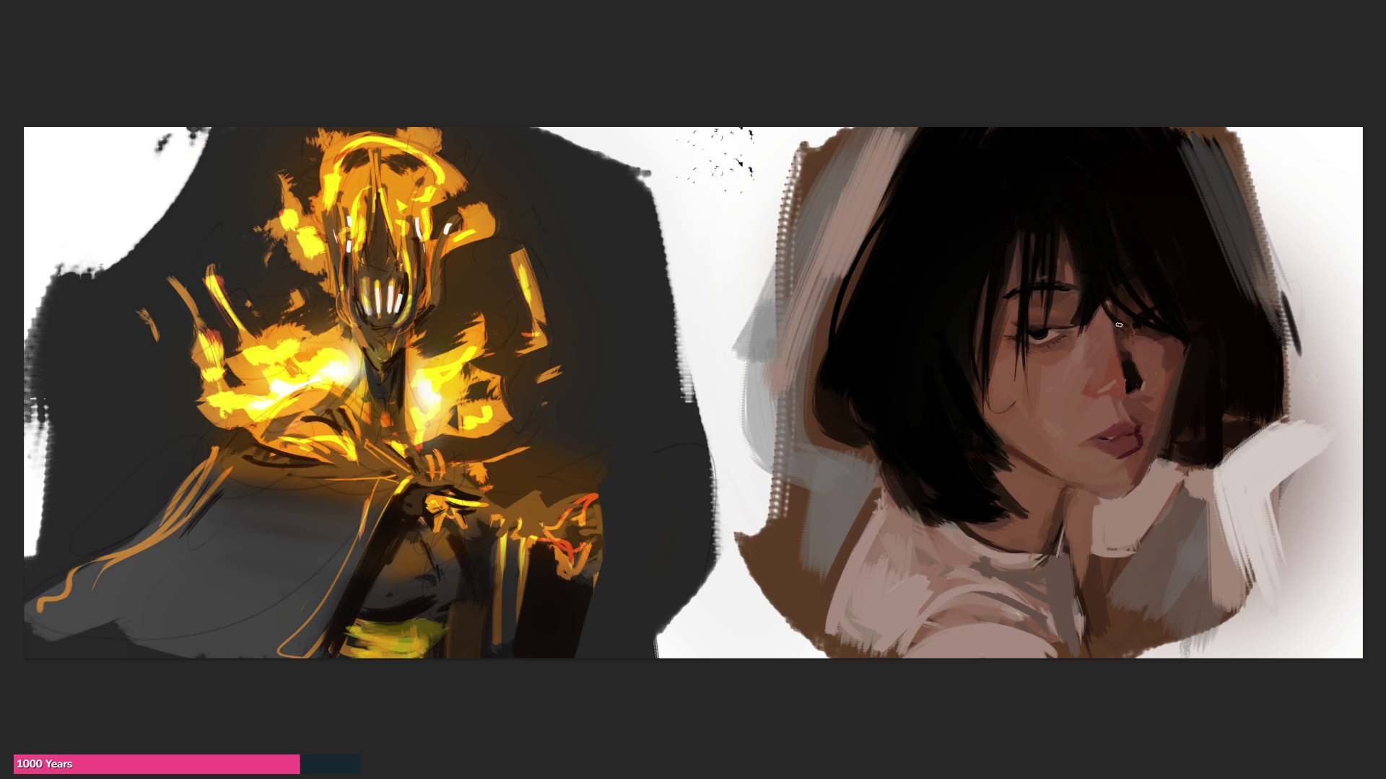
Step: Paint dark hair strands over the girl's eye, test light cheek strokes, and darken the nose highlight
drag(1104, 302, 1184, 358)
drag(1082, 343, 1062, 413)
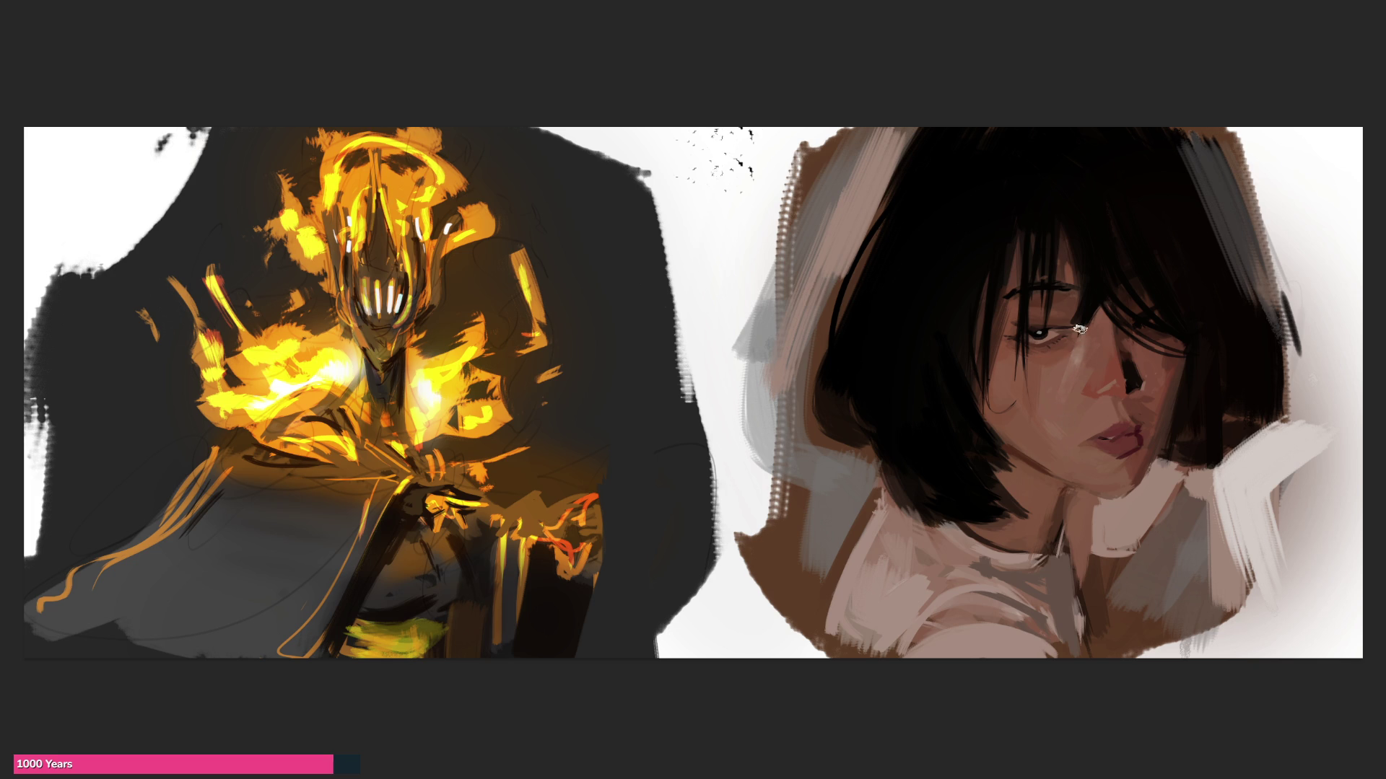
drag(1076, 348, 1094, 321)
key(ctrl+z)
drag(1116, 370, 1119, 377)
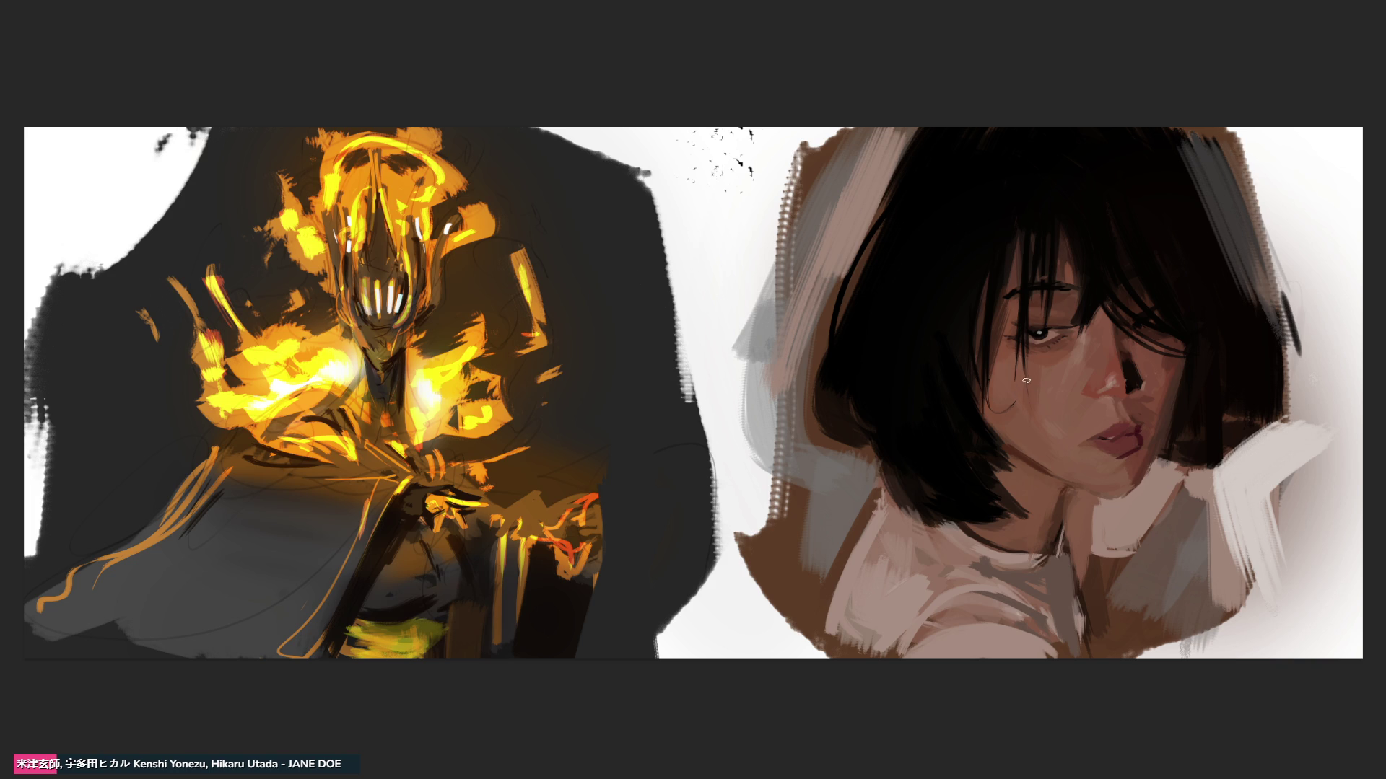
drag(1024, 367, 1024, 399)
Step: Undo the cheek stroke, then dab white highlights on the chin and along the jaw edge
key(ctrl+z)
mouse_move(1117, 469)
mouse_down()
mouse_move(1098, 474)
mouse_move(1115, 471)
mouse_up()
drag(1101, 479, 1136, 437)
drag(1146, 494, 1098, 508)
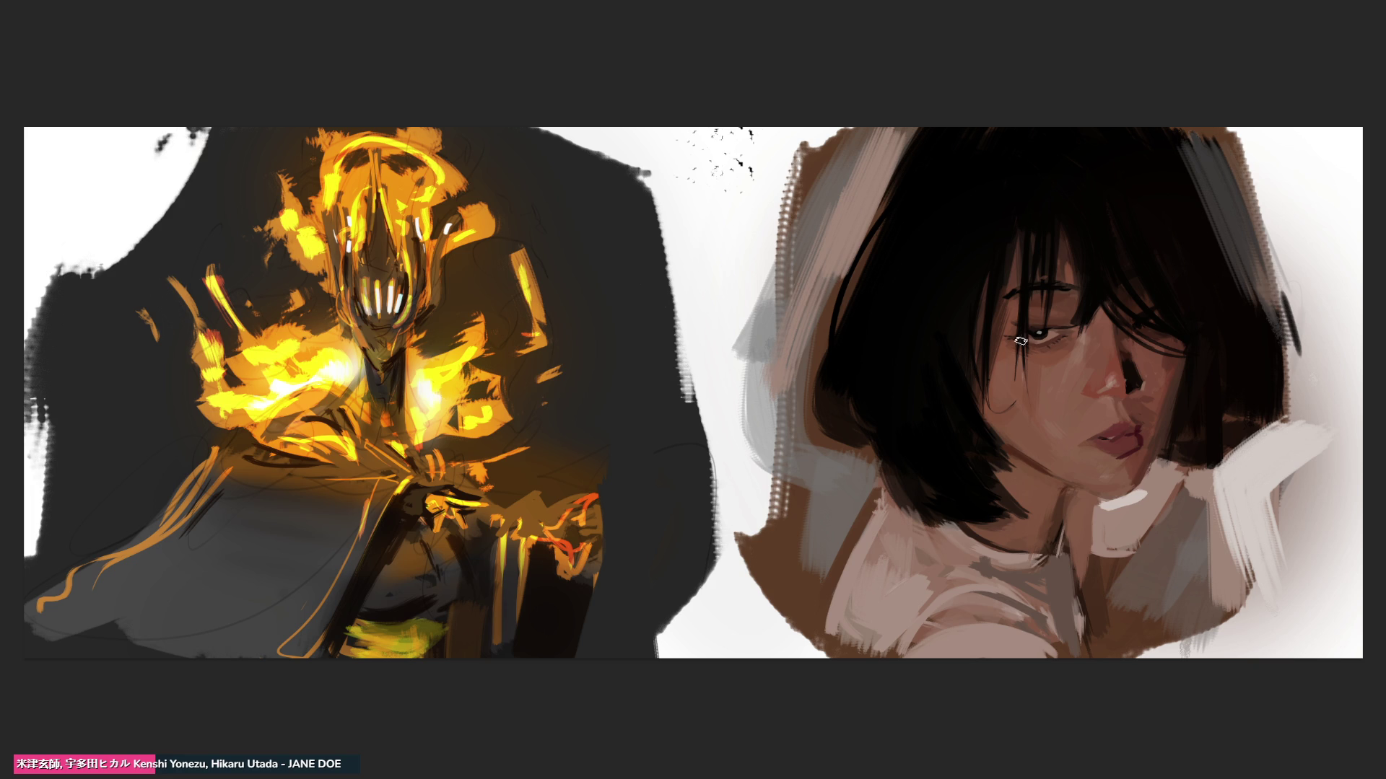
Step: Switch to the brush and paint dark strands down the hair left of the eye
key(b)
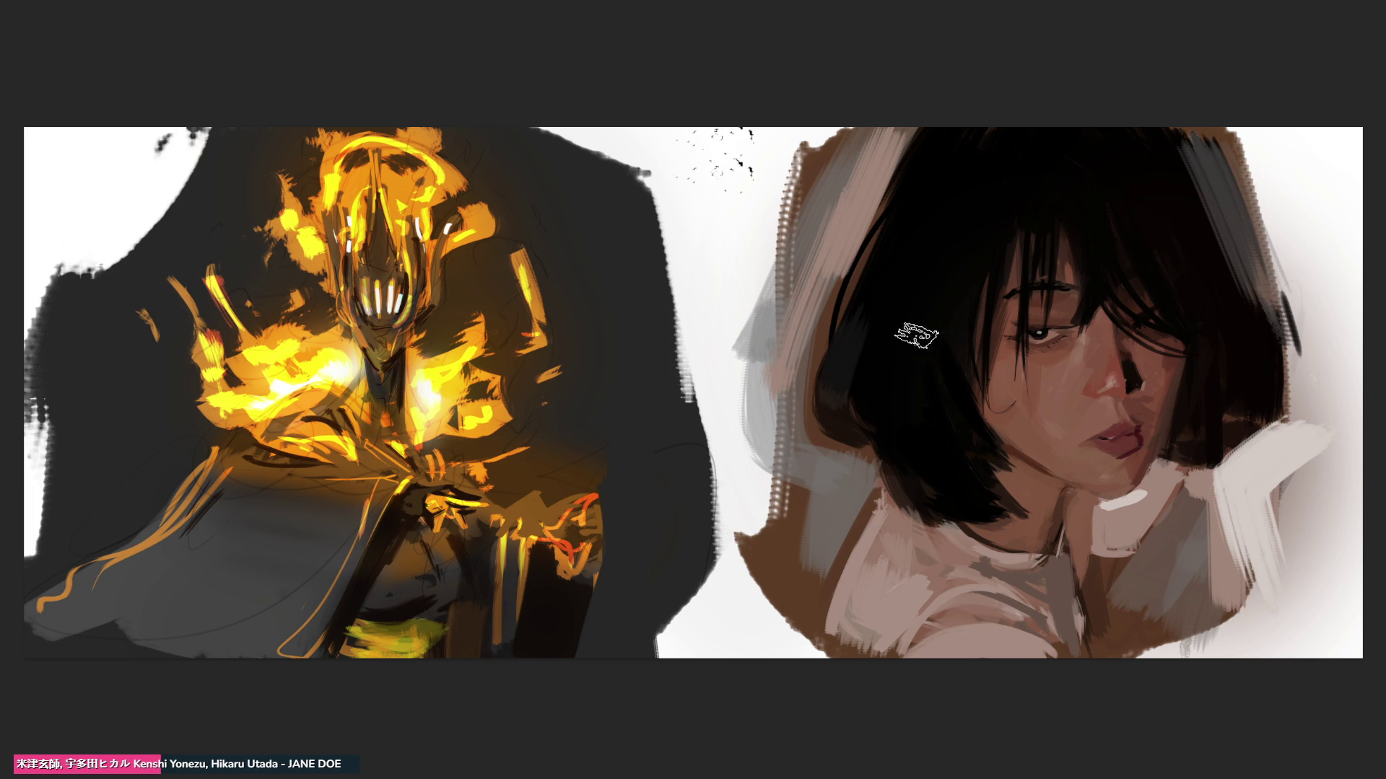
drag(888, 375, 895, 495)
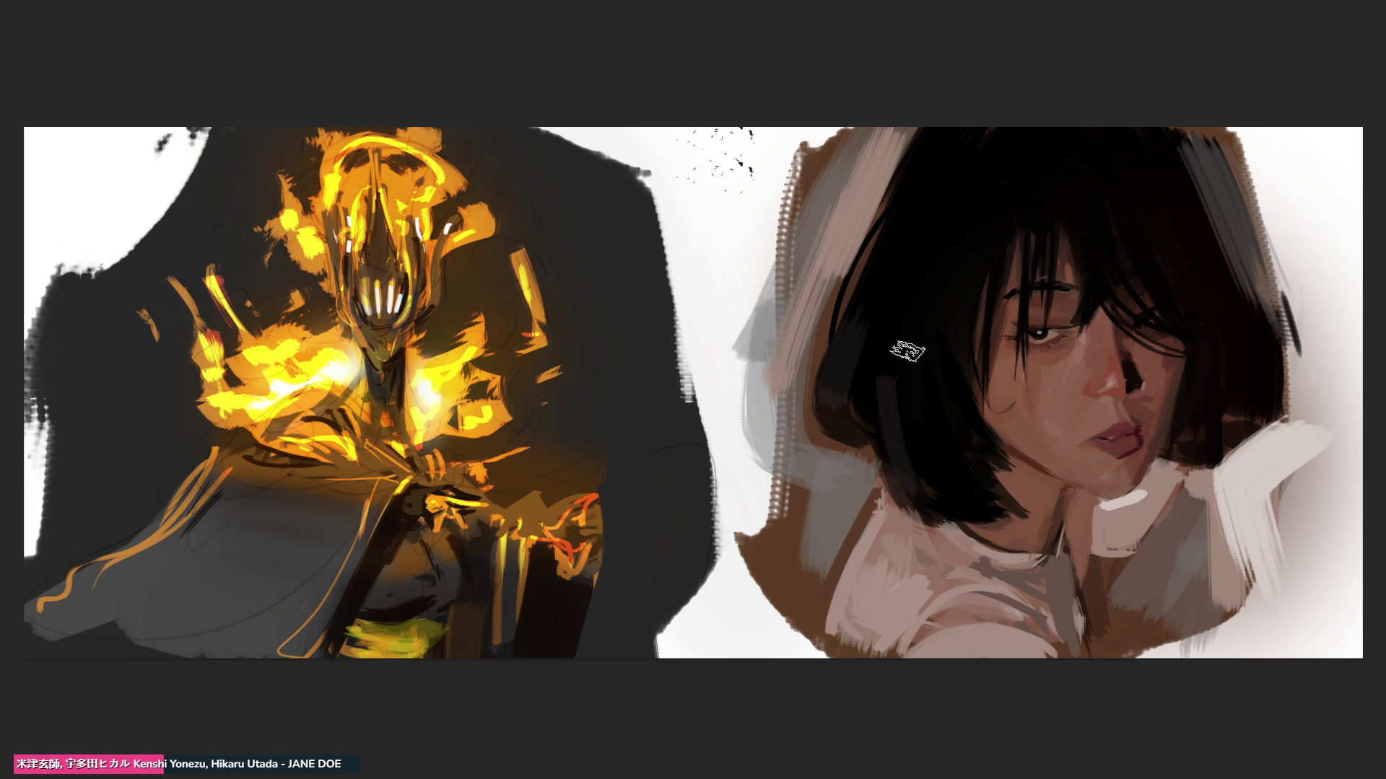
drag(938, 252, 928, 402)
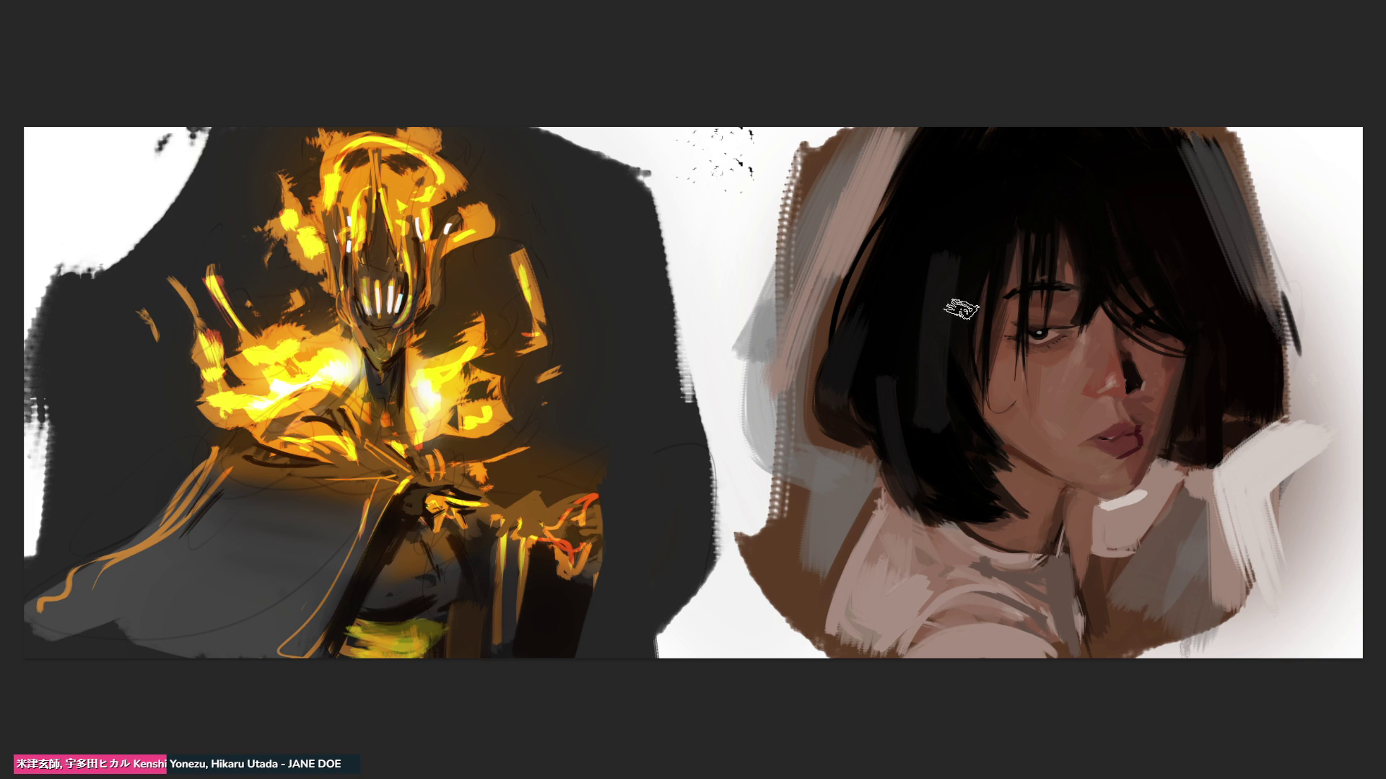
drag(902, 303, 912, 411)
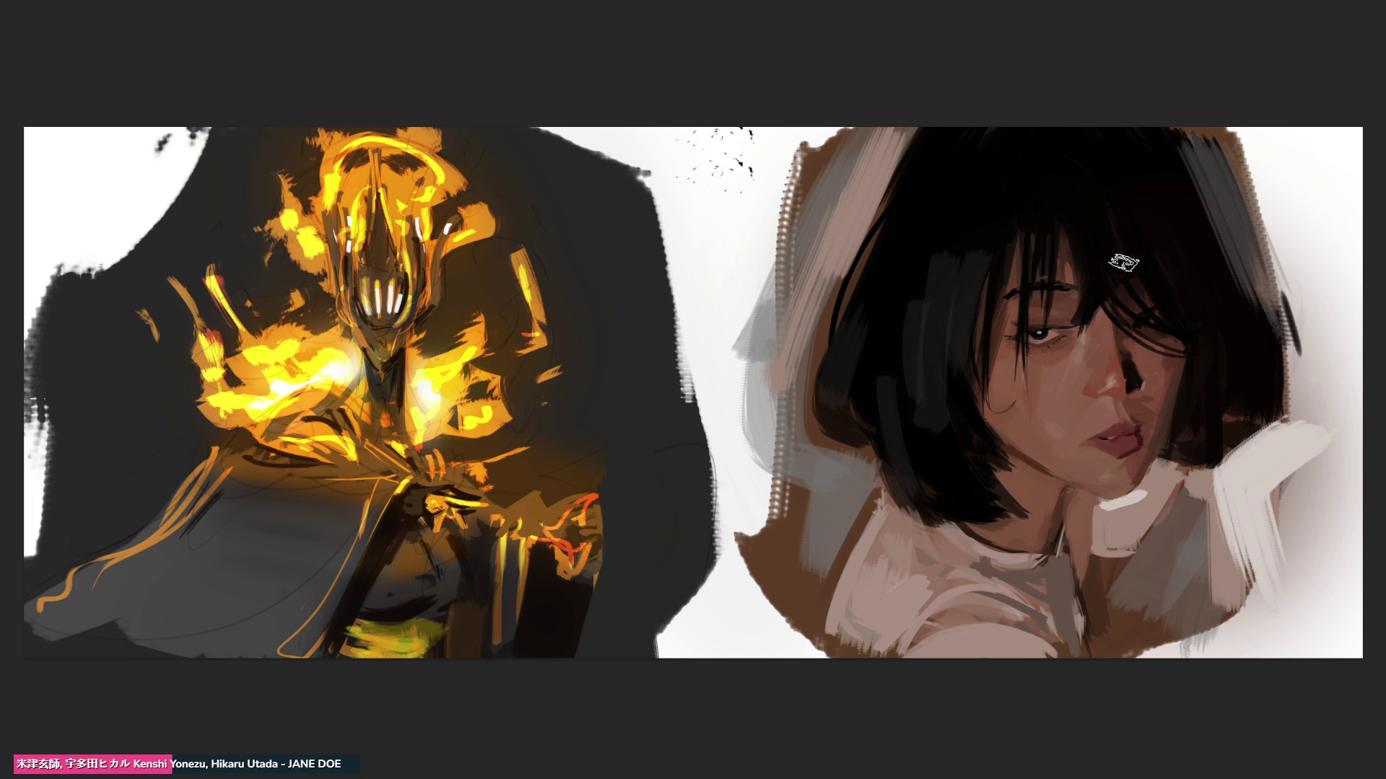
Step: Sweep dark-brown strands down from the top of the head and repaint the chin shading
drag(1139, 195, 1190, 311)
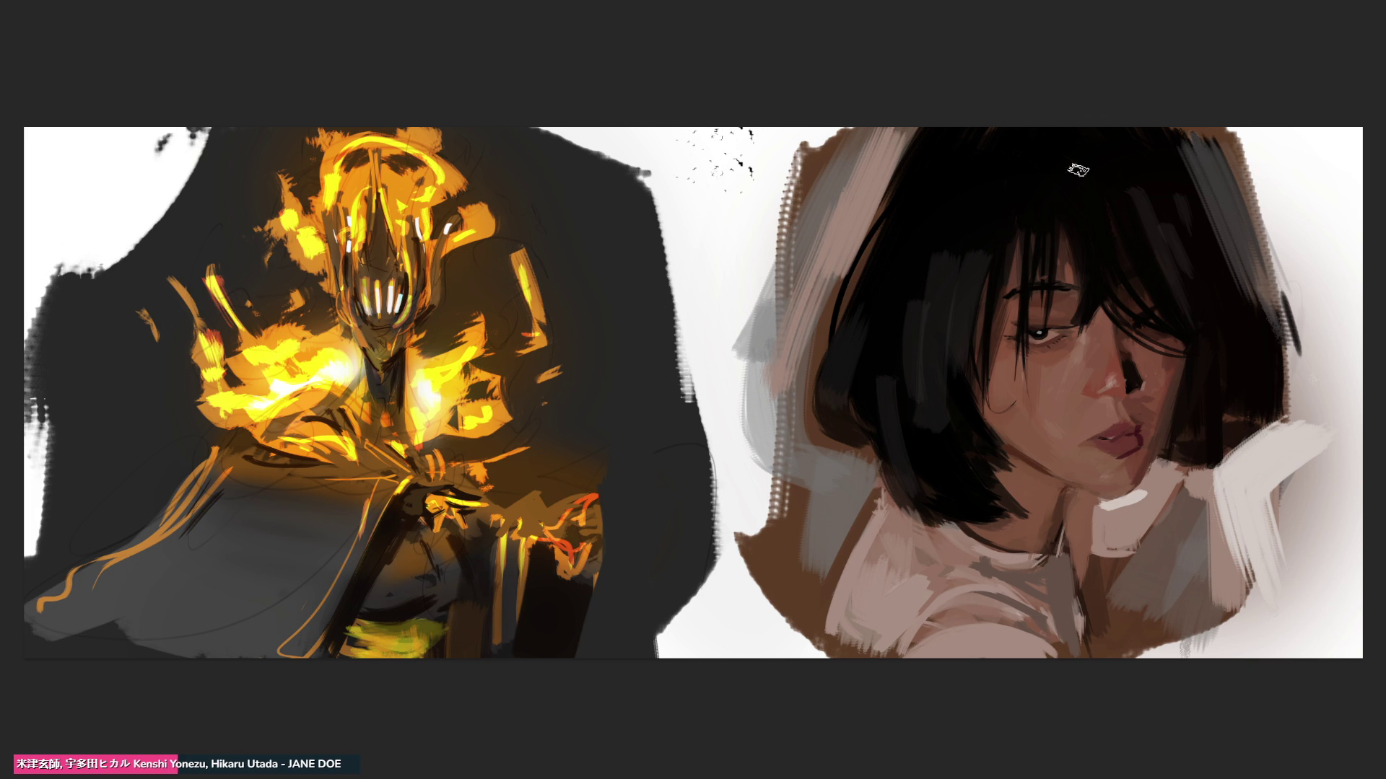
drag(1053, 167, 1036, 244)
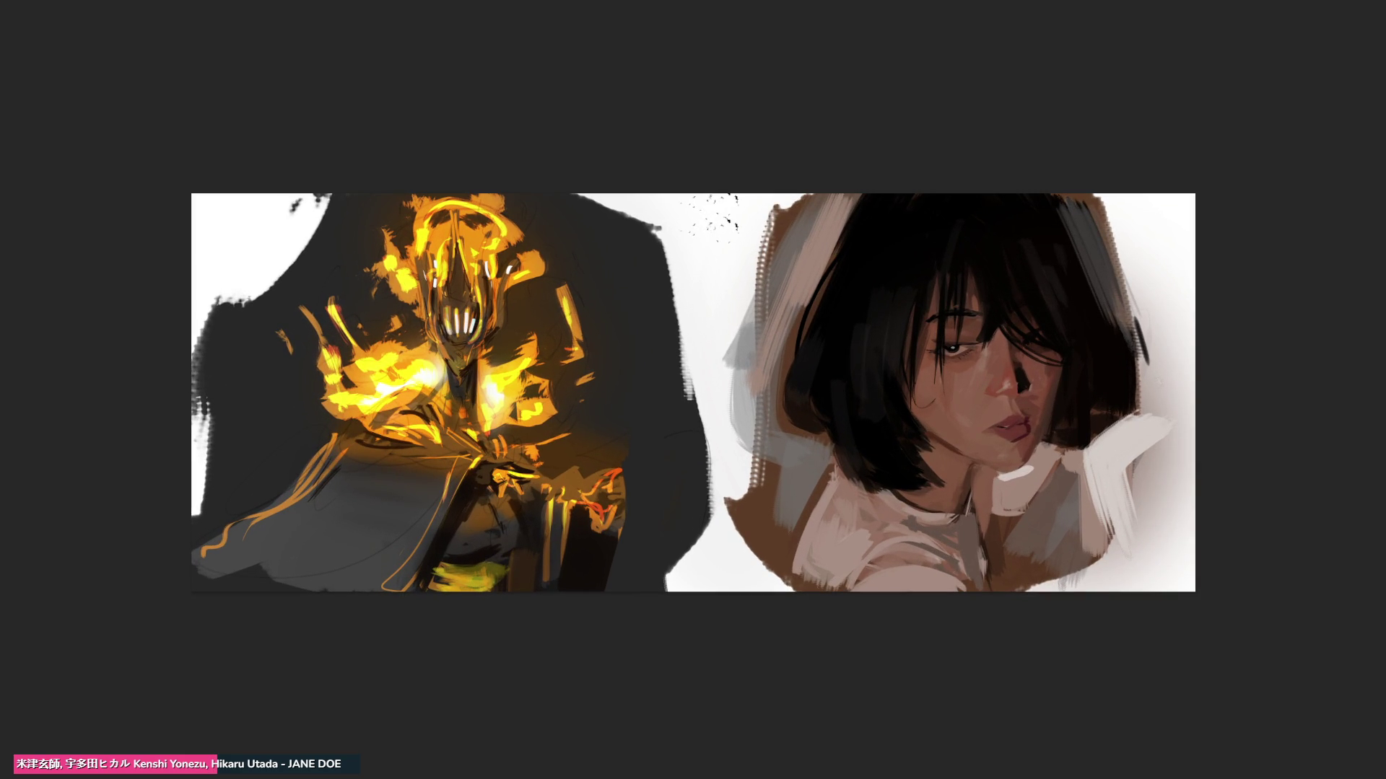
mouse_move(995, 462)
mouse_down()
mouse_move(1011, 433)
mouse_move(970, 448)
mouse_move(996, 477)
mouse_move(996, 459)
mouse_up()
Step: Lighten the under-chin shadow, undo a pale hair-edge stroke, and paint brown tones over the collar
drag(978, 471, 991, 546)
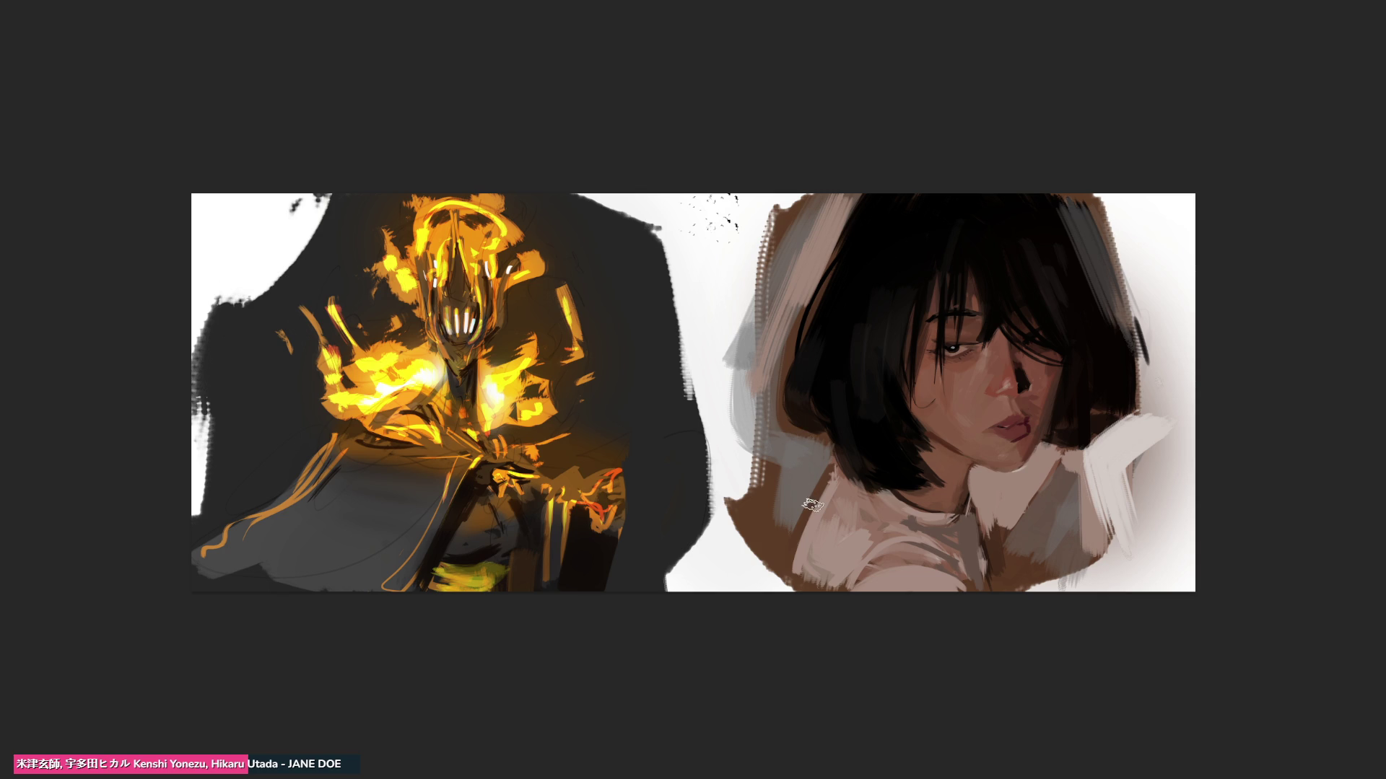
drag(823, 429, 801, 428)
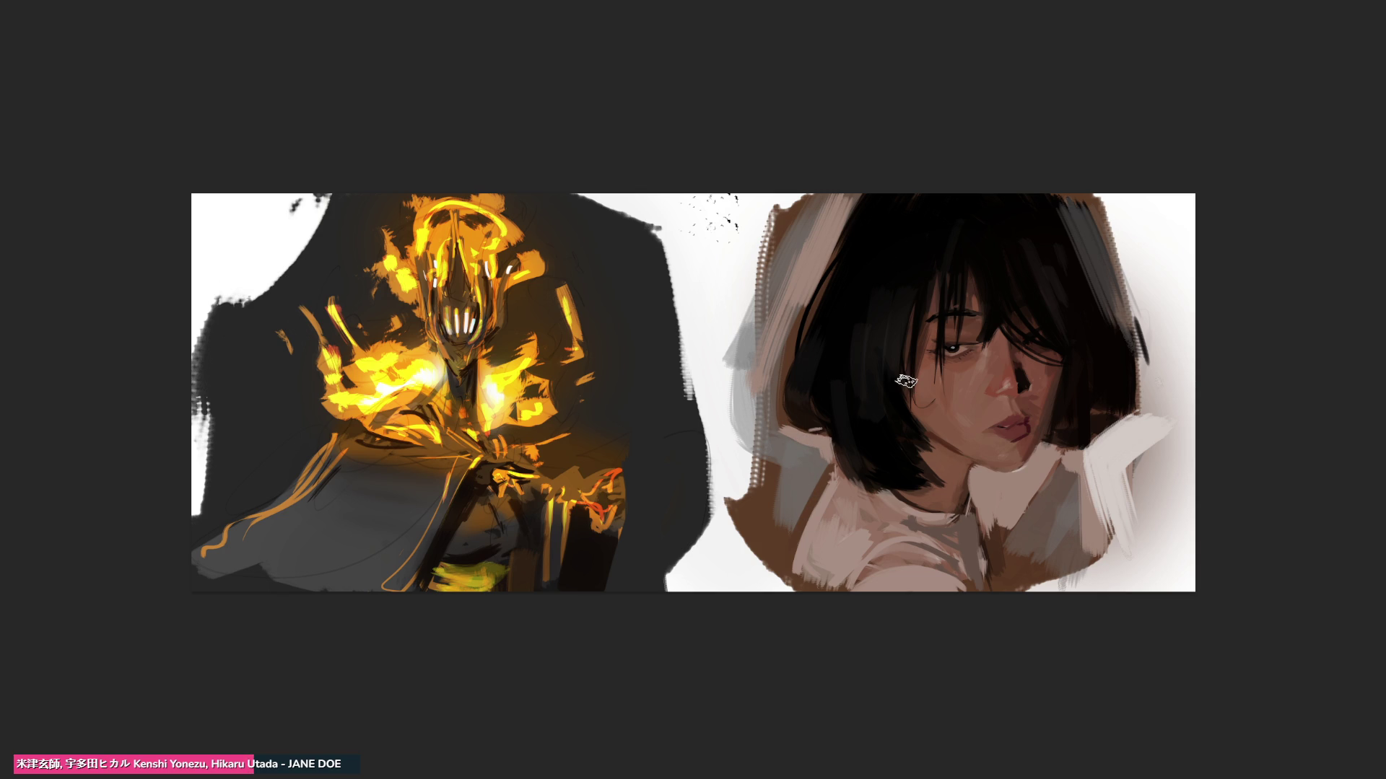
key(ctrl+z)
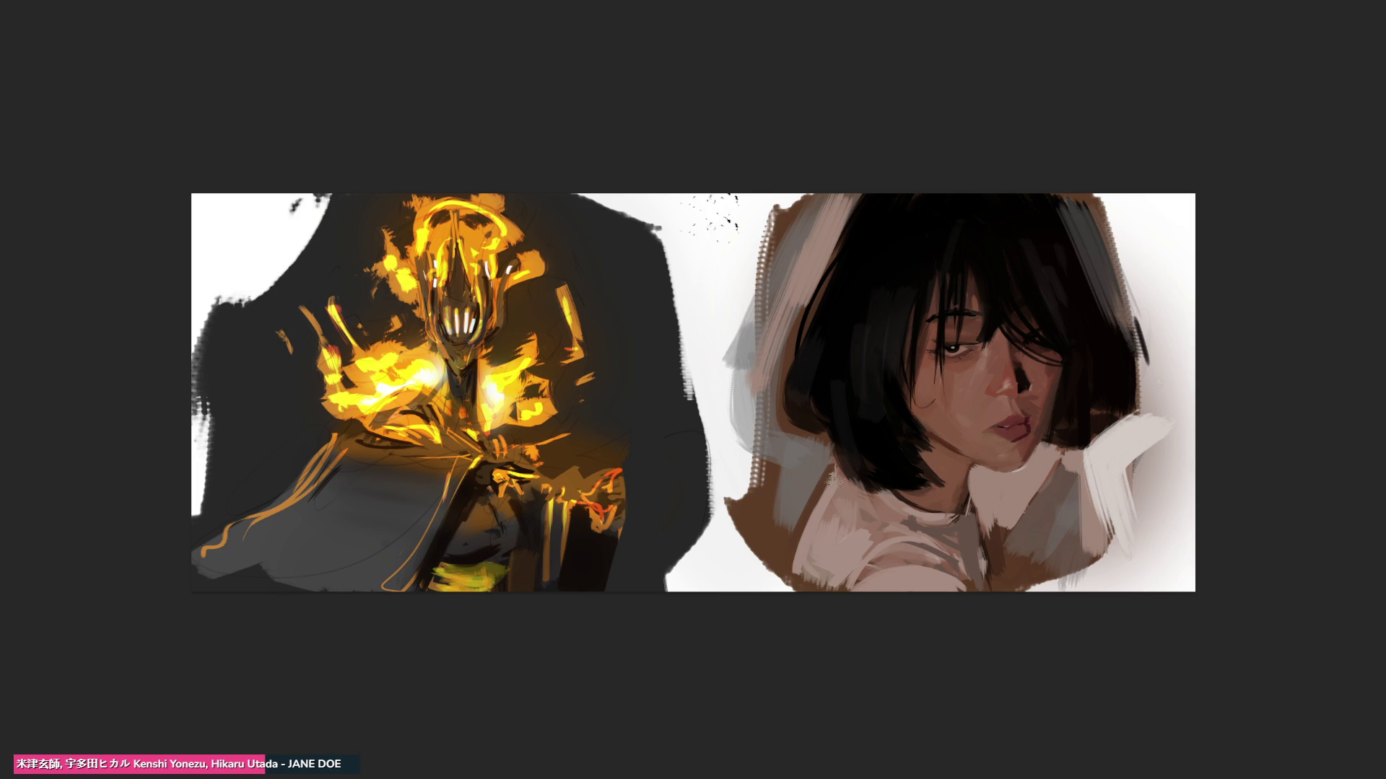
mouse_move(855, 482)
mouse_down()
mouse_move(794, 455)
mouse_move(819, 465)
mouse_move(808, 505)
mouse_up()
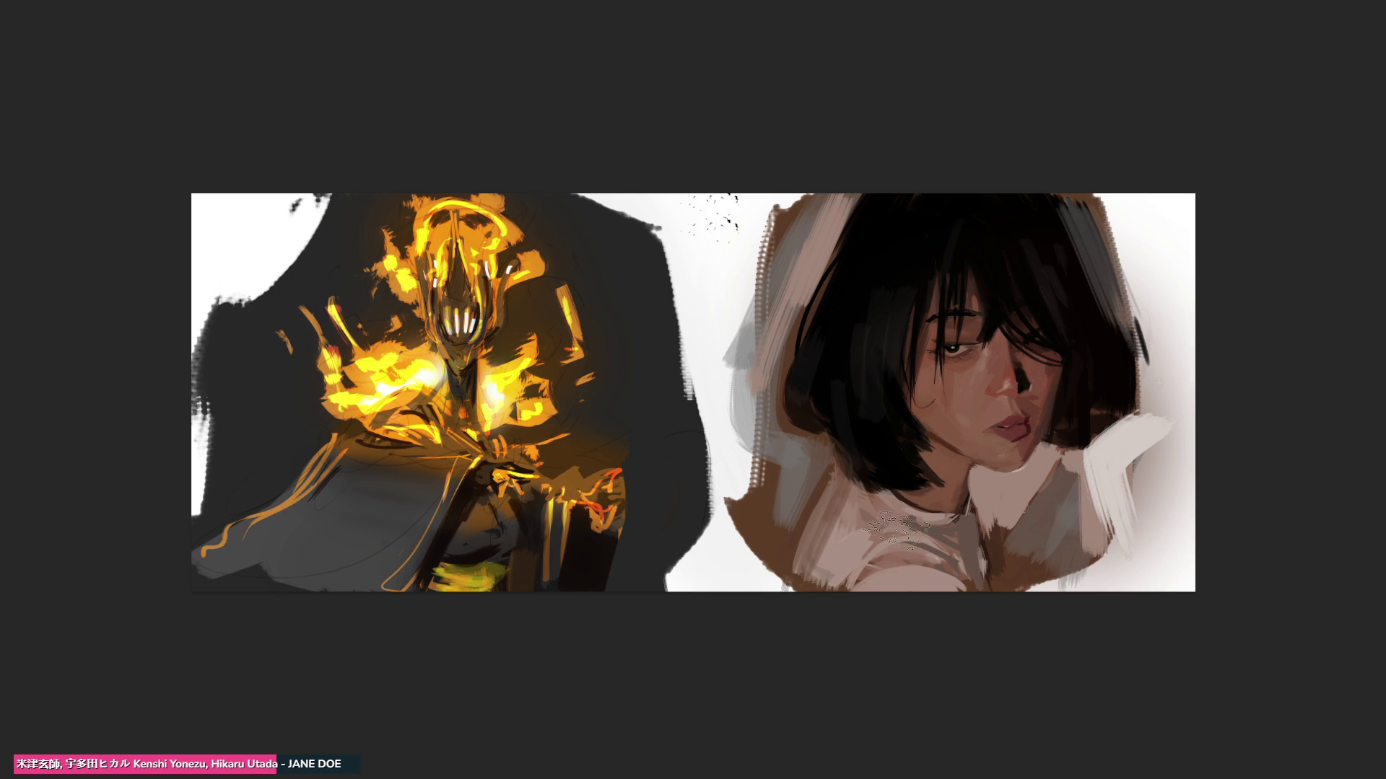
drag(903, 520, 837, 487)
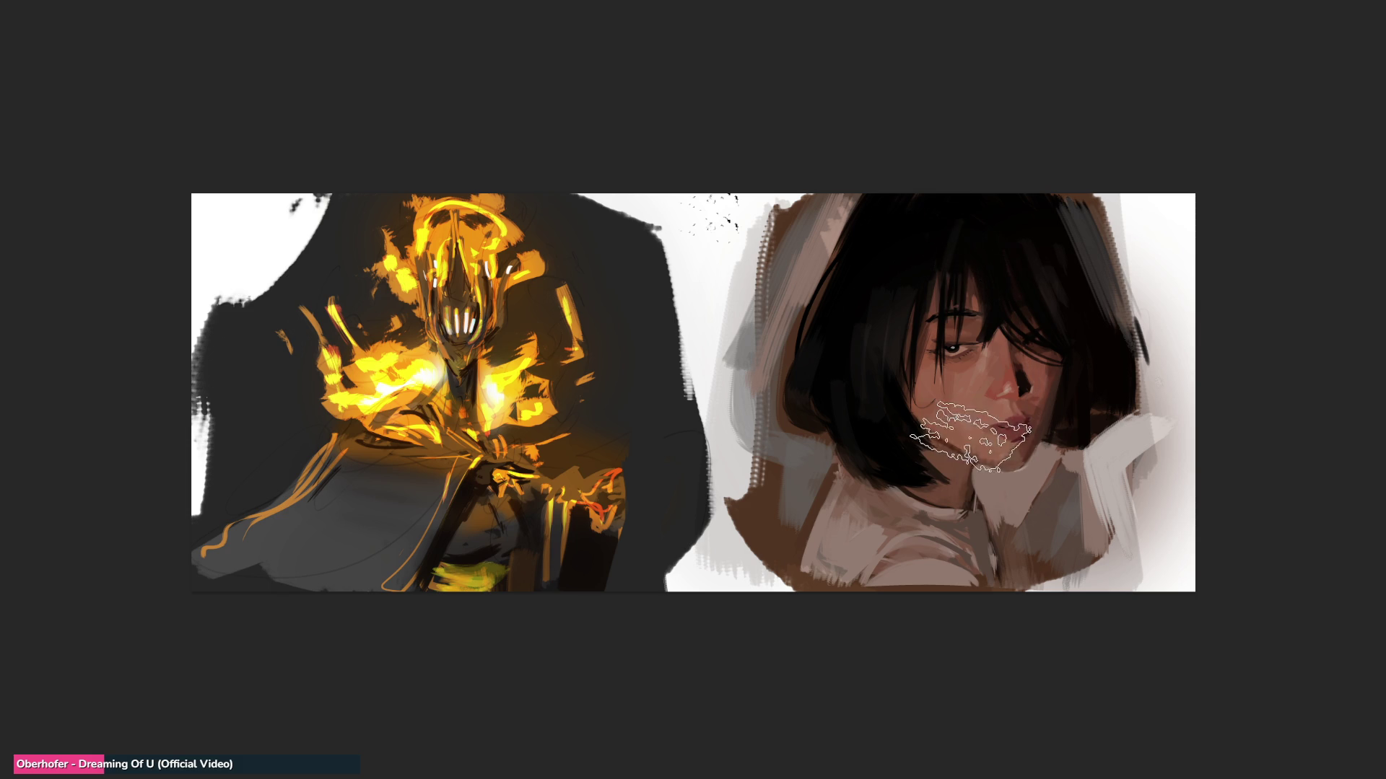
Step: Brighten the shirt collar with light brush strokes
drag(886, 523, 897, 588)
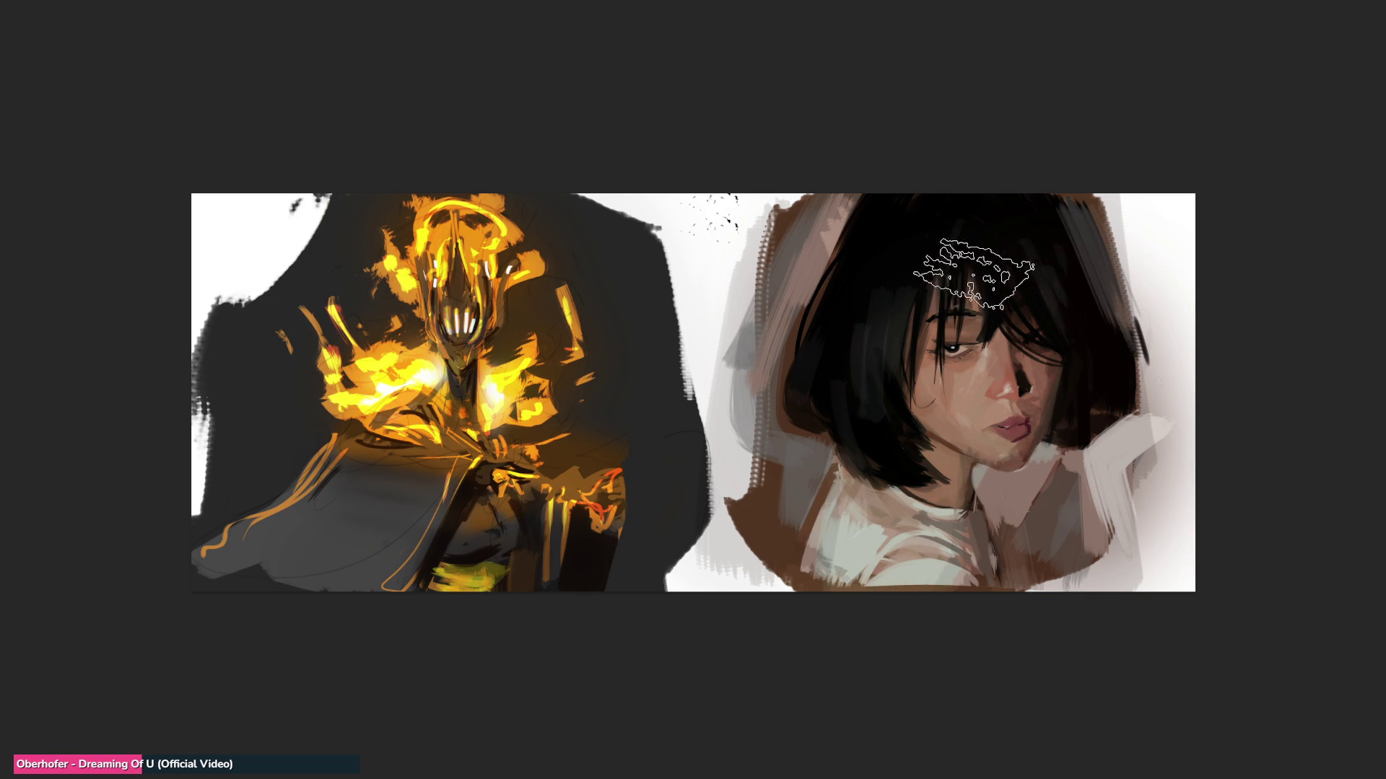
Step: Double the brush size and sweep blue-grey into the background left of the portrait
key(bracketright)
key(bracketright)
key(bracketright)
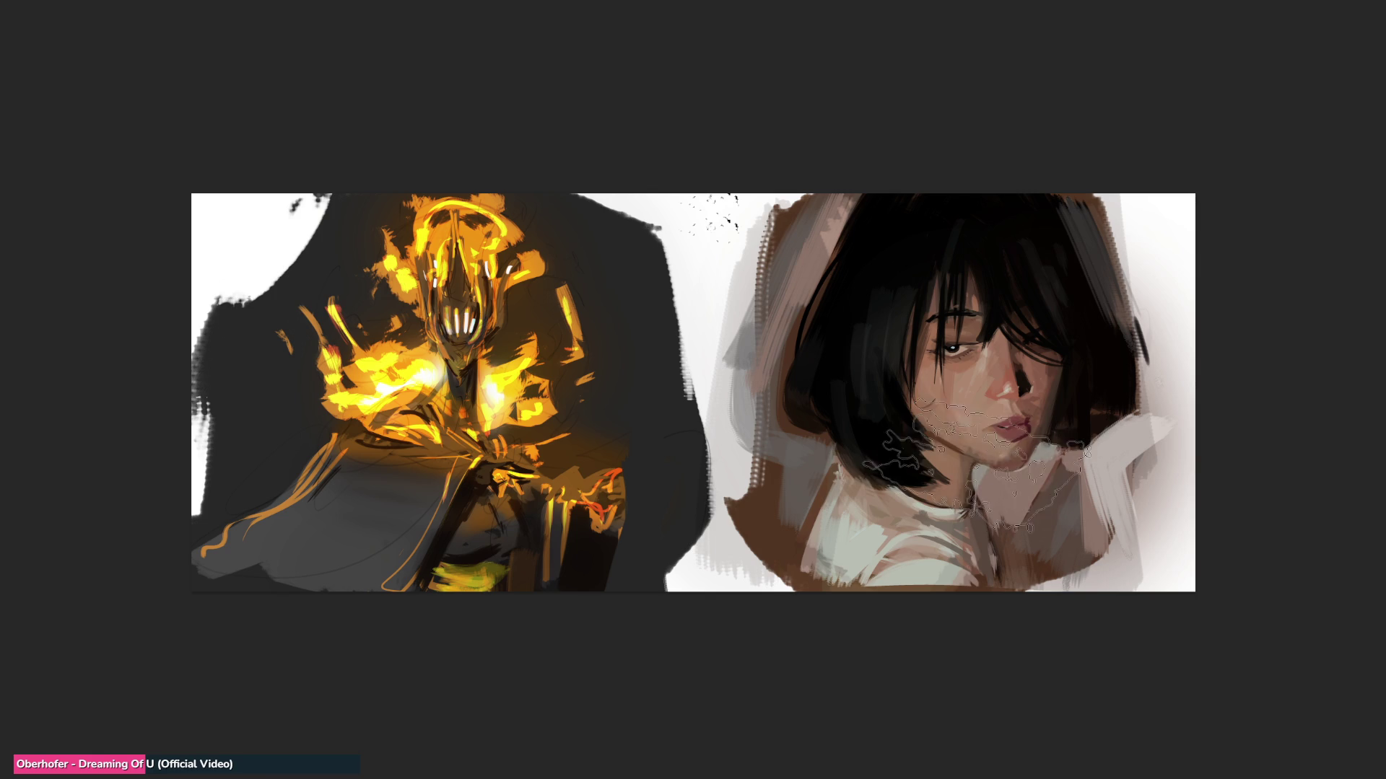
drag(750, 469, 793, 216)
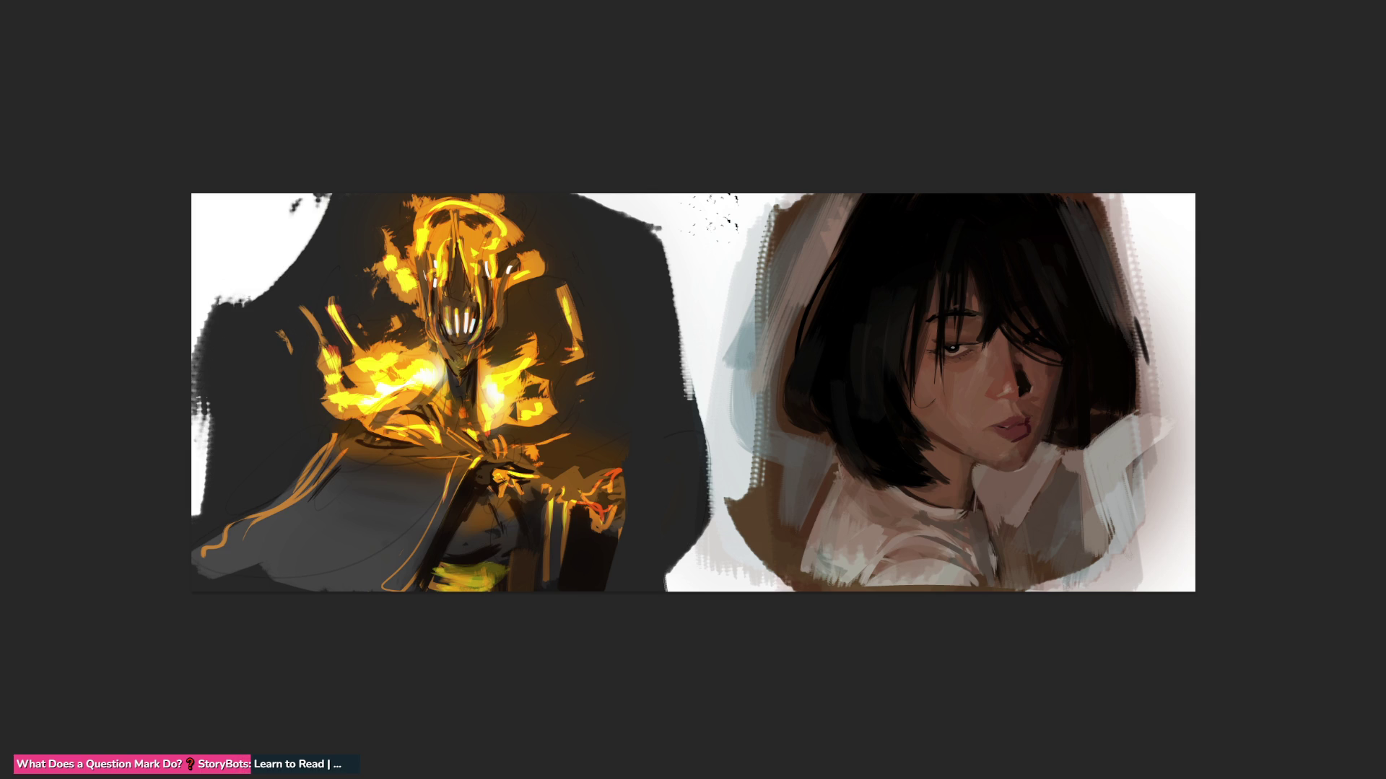
Step: Darken the upper hair, add light streaks lower right, dab white on the shirt, then mirror the canvas
drag(852, 238, 902, 279)
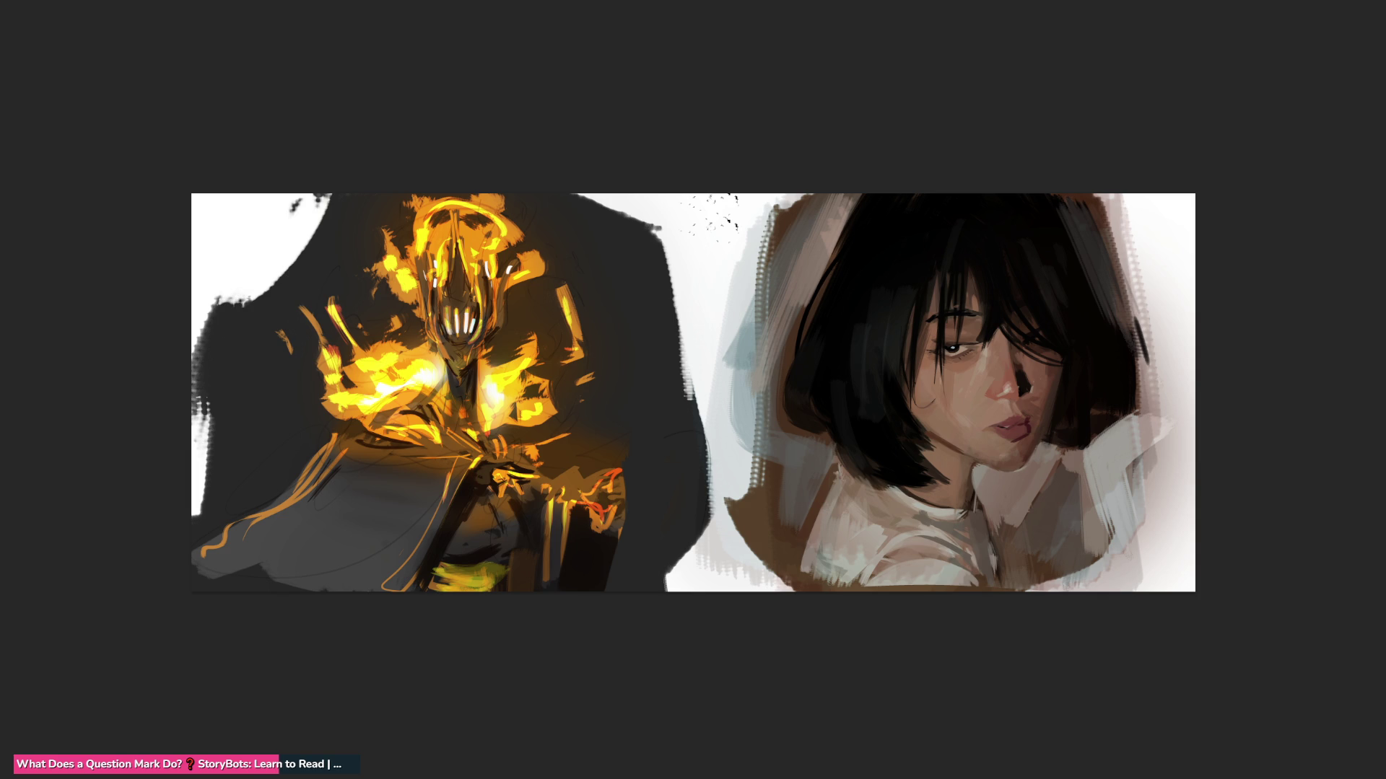
drag(1134, 433, 1122, 527)
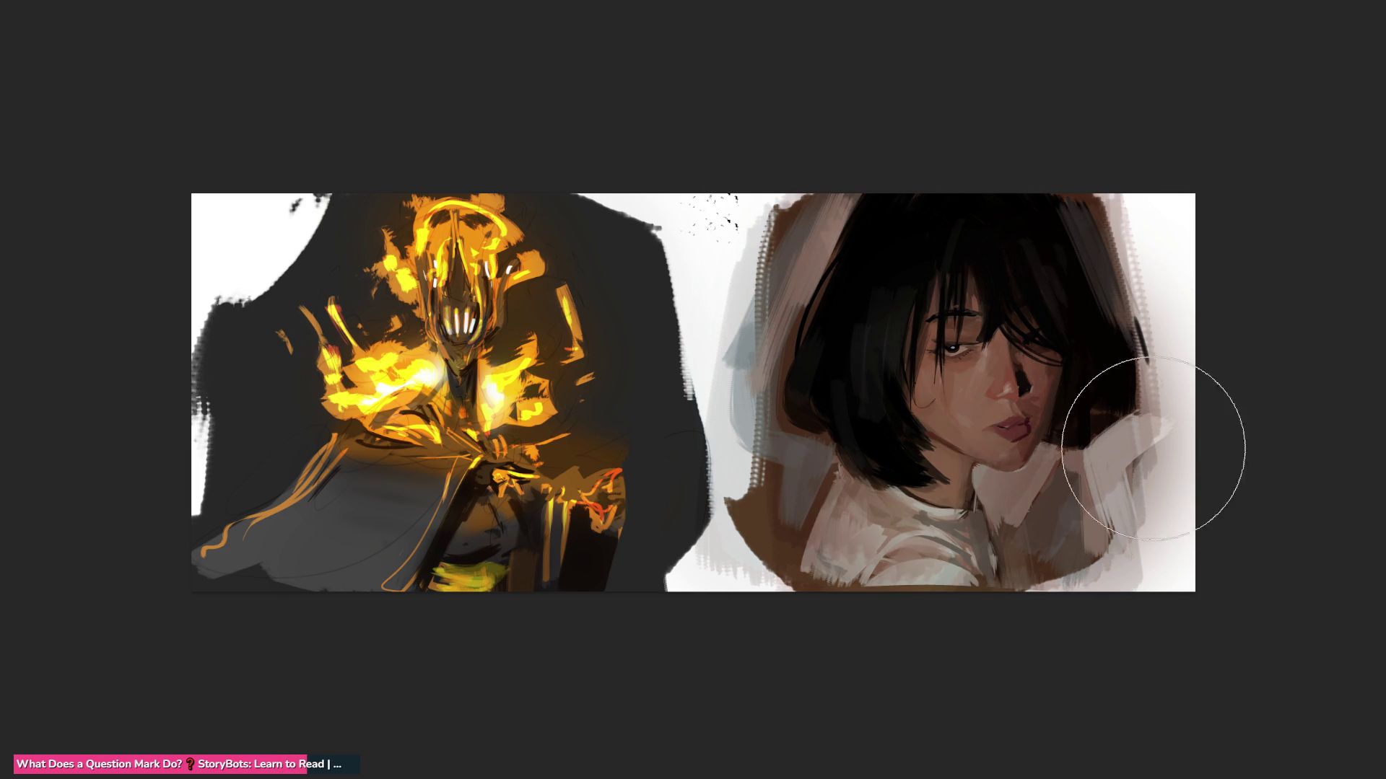
drag(996, 389, 874, 577)
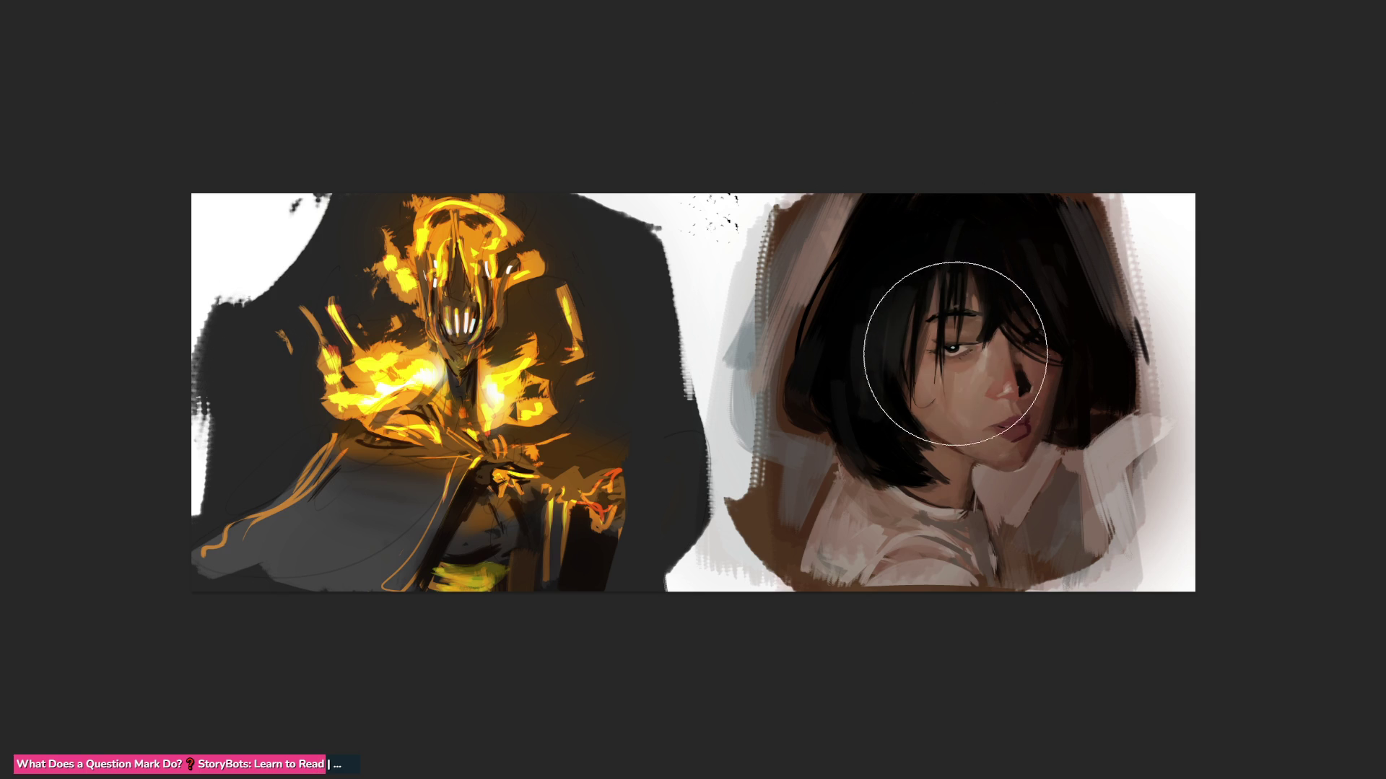
click(899, 545)
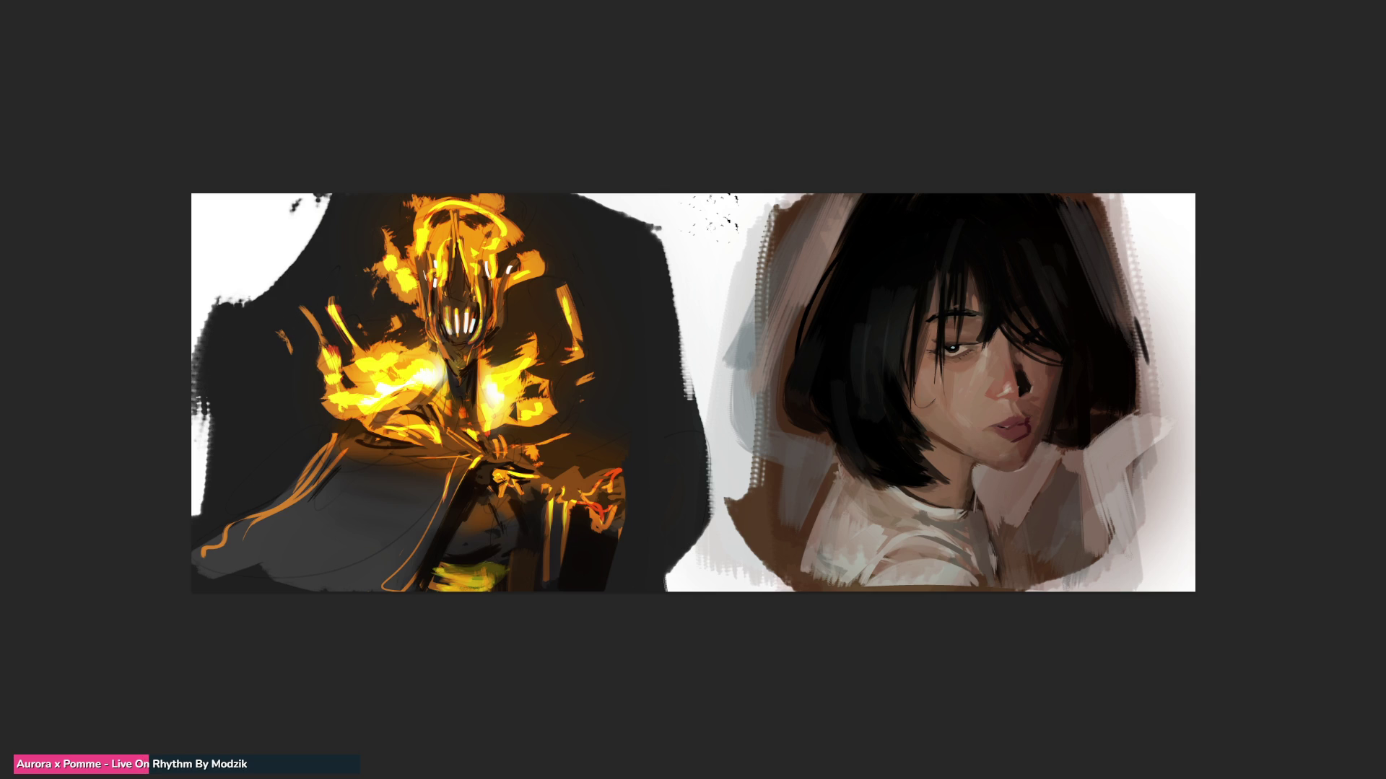
key(m)
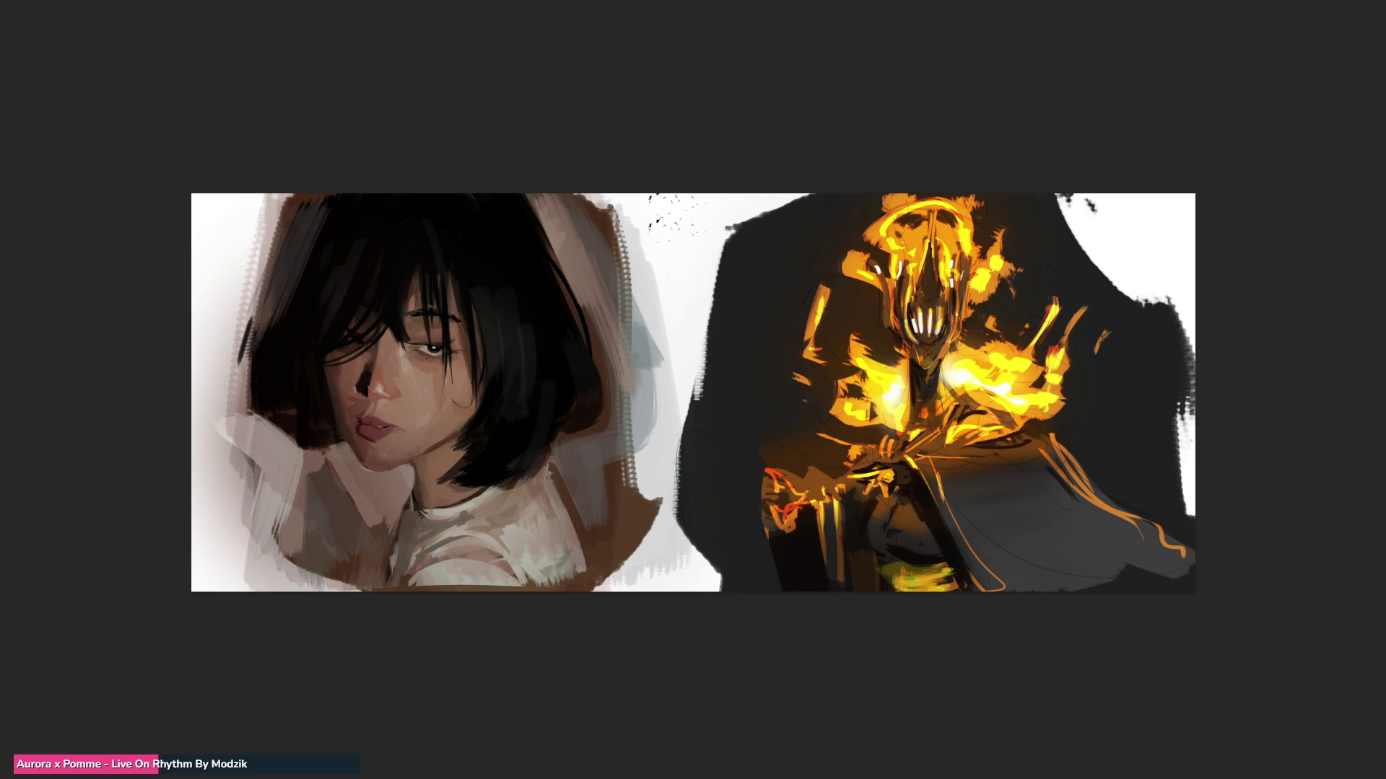
Step: Undo the recent strokes across the portrait
key(ctrl+z)
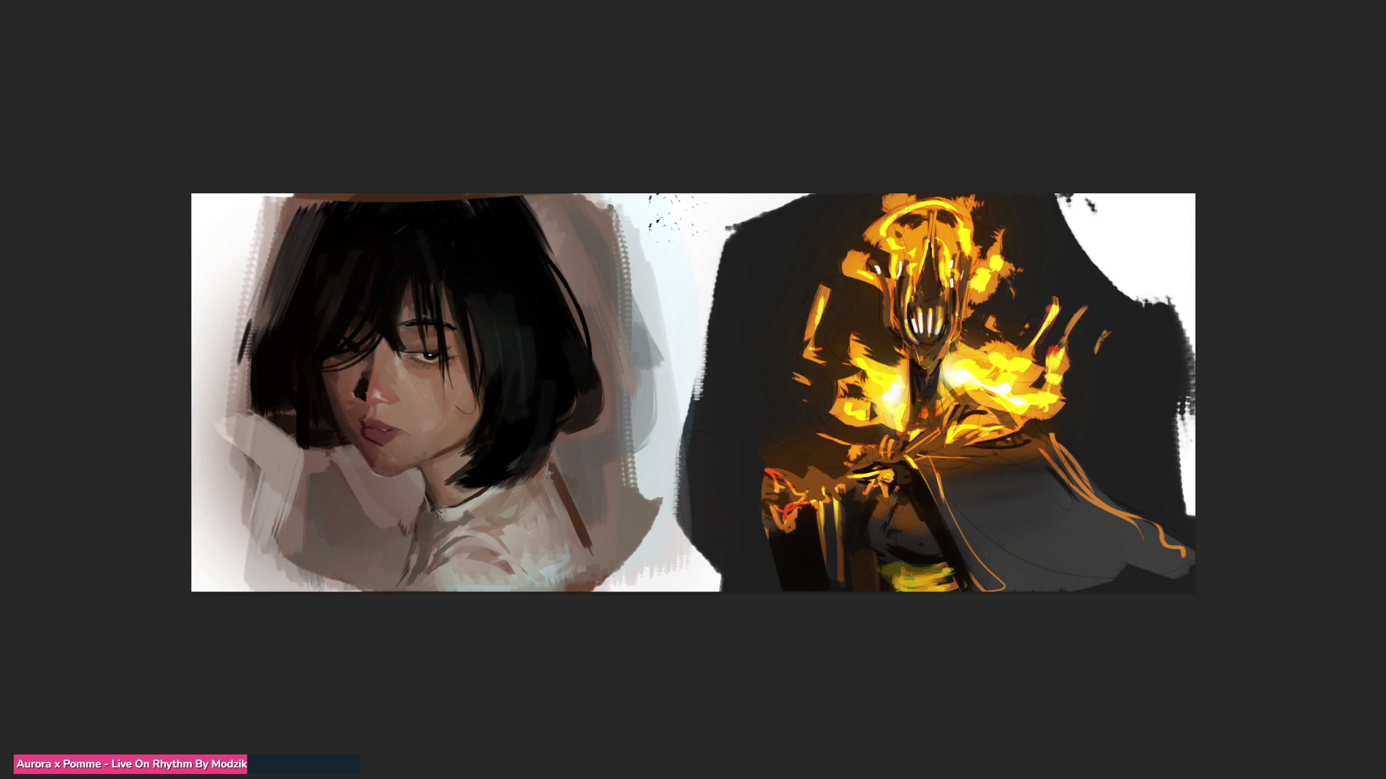
Step: Undo the last face strokes and darken the hair strand beside the eye
key(ctrl+z)
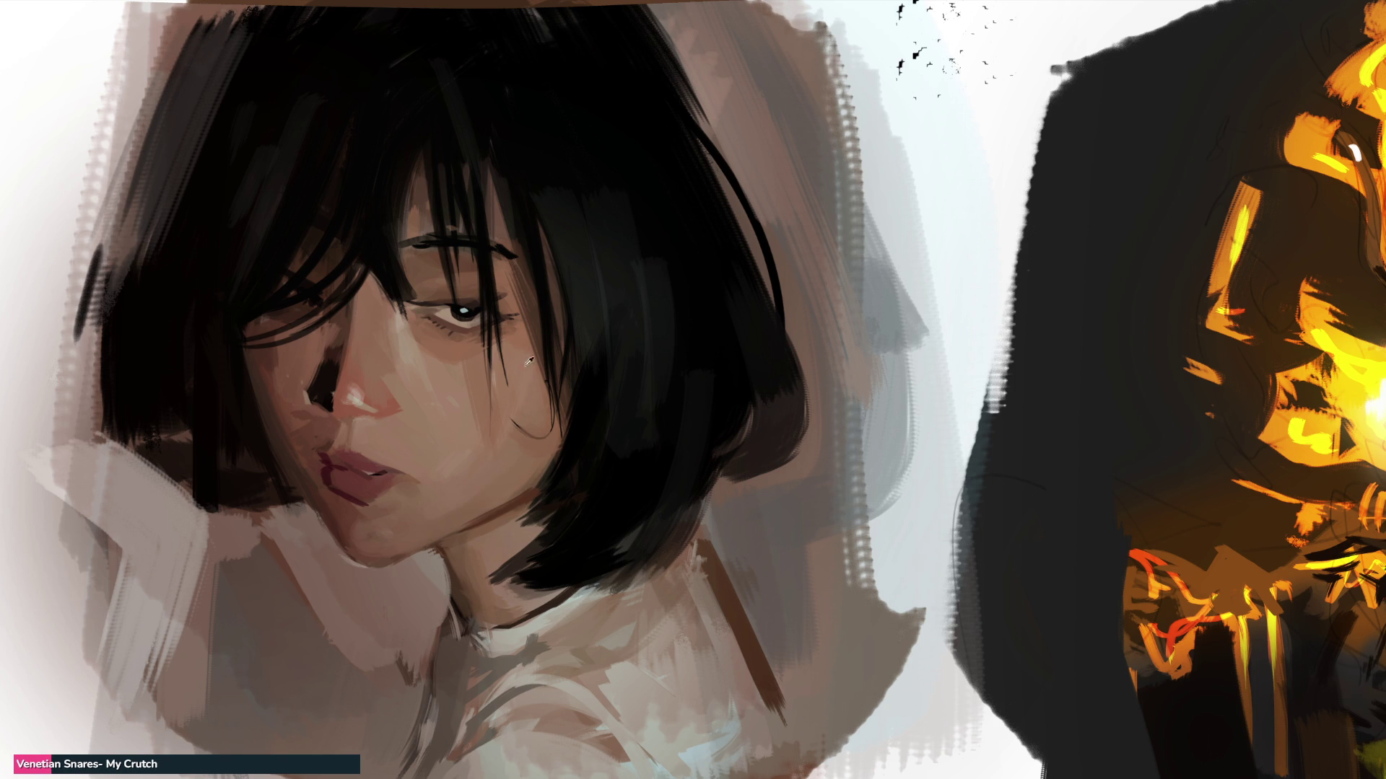
drag(509, 274, 518, 322)
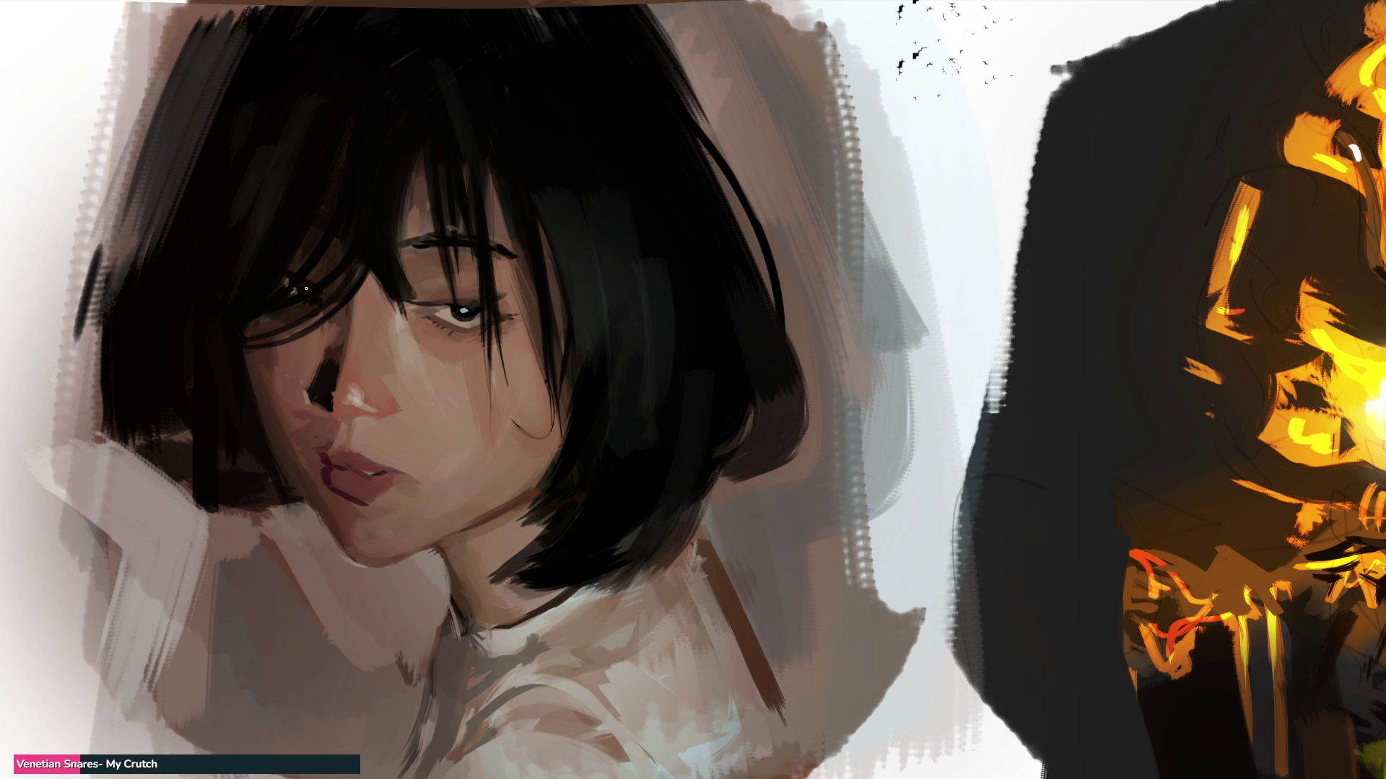
Step: Tone down the bright catchlight in the eye and sample a colour from the painting
click(462, 308)
alt+click(357, 313)
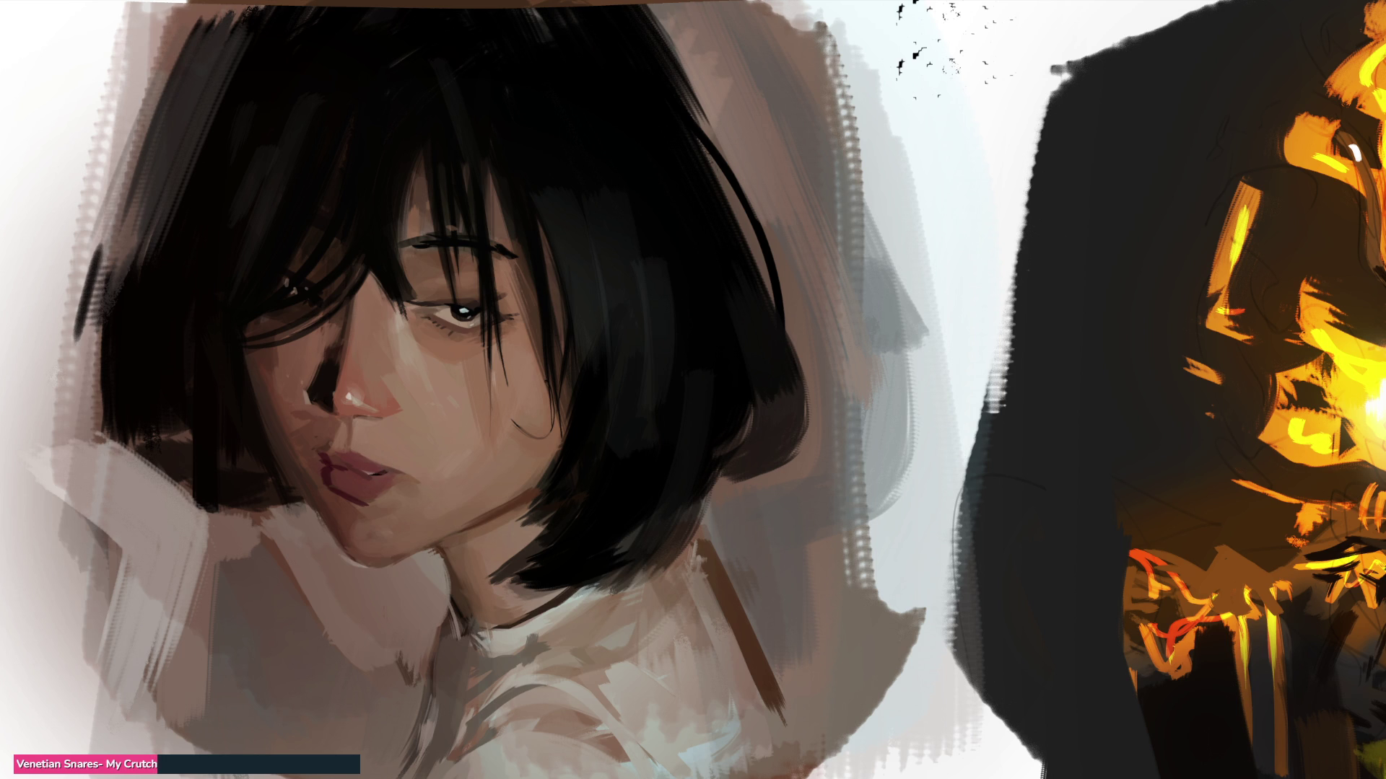
Step: Repaint both lips a brighter pink and darken the lower lip's bottom edge, discarding a nostril dab
mouse_move(352, 478)
mouse_down()
mouse_move(339, 491)
mouse_move(376, 482)
mouse_move(370, 463)
mouse_up()
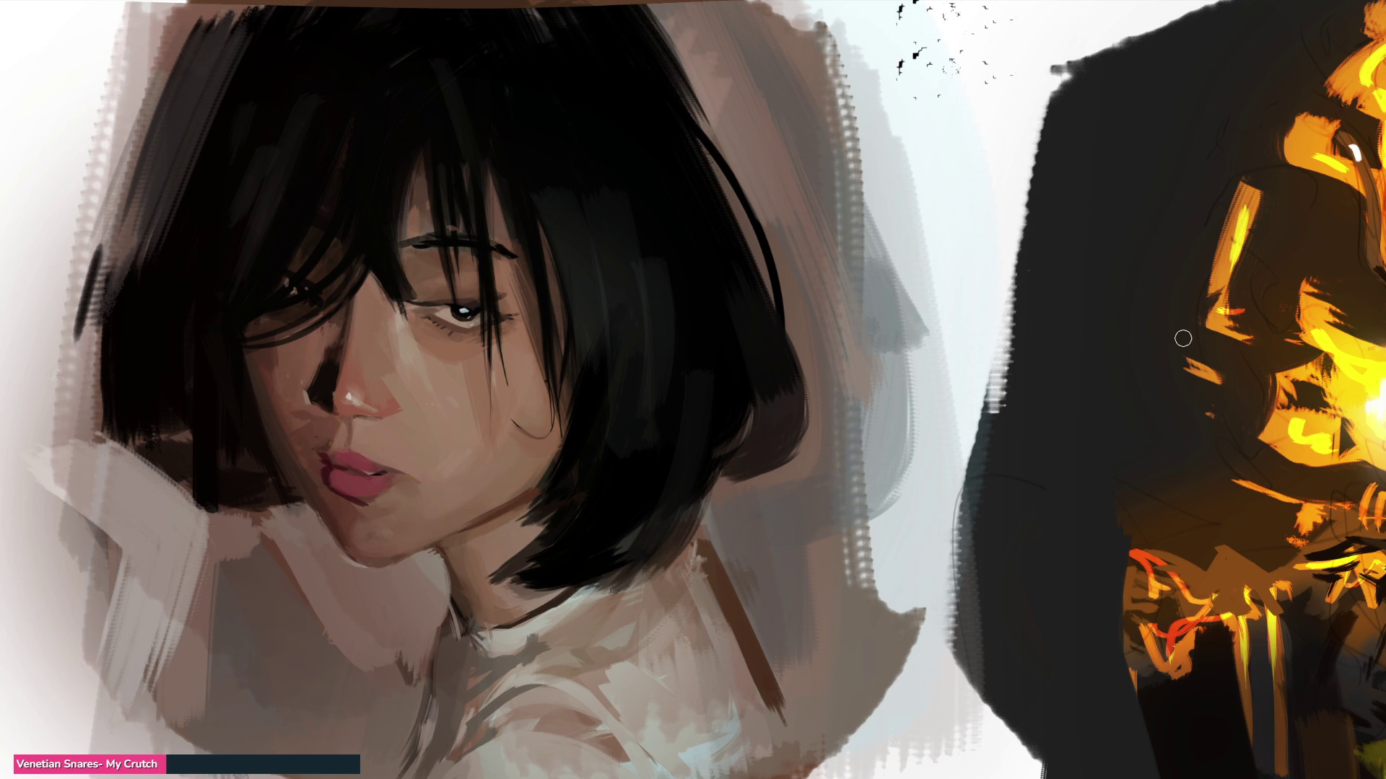
key(ctrl+z)
drag(324, 454, 346, 462)
drag(386, 498, 372, 496)
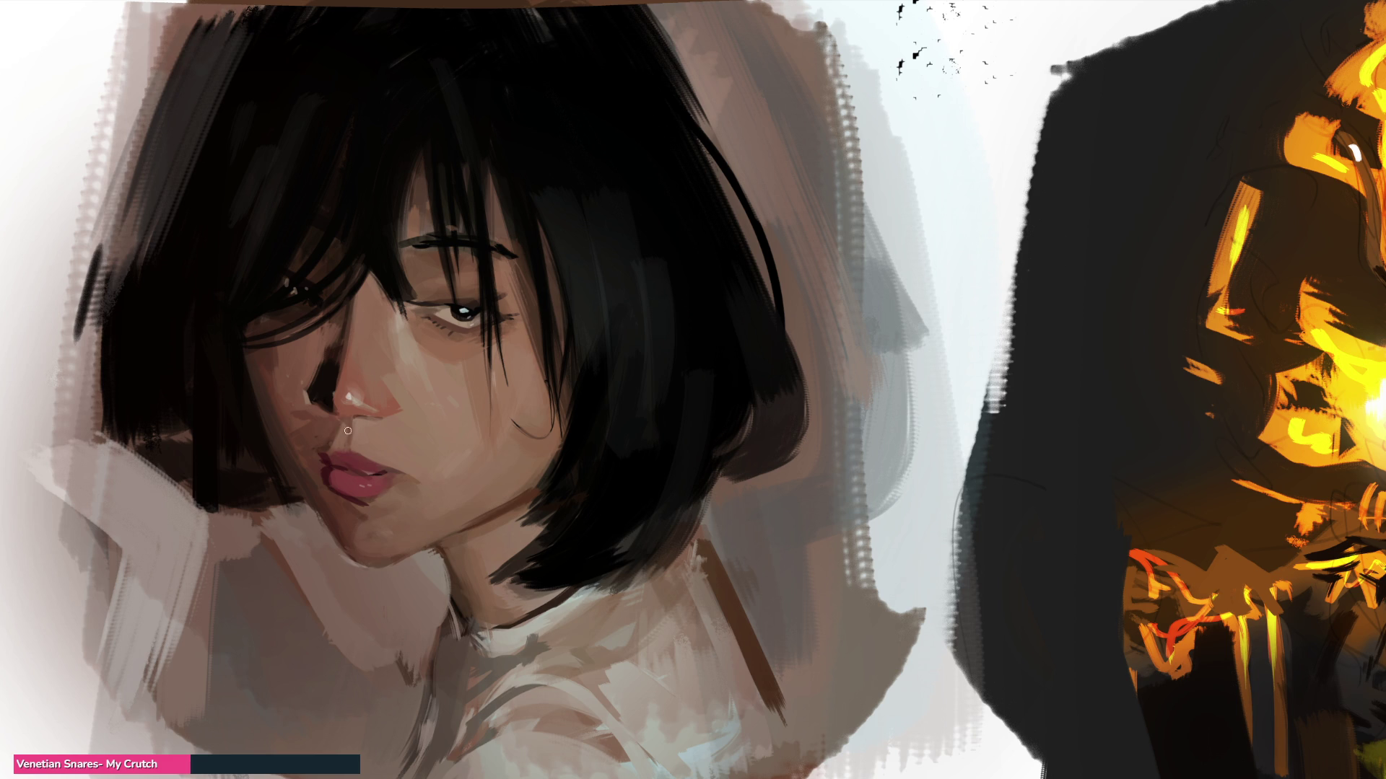
click(313, 406)
key(ctrl+z)
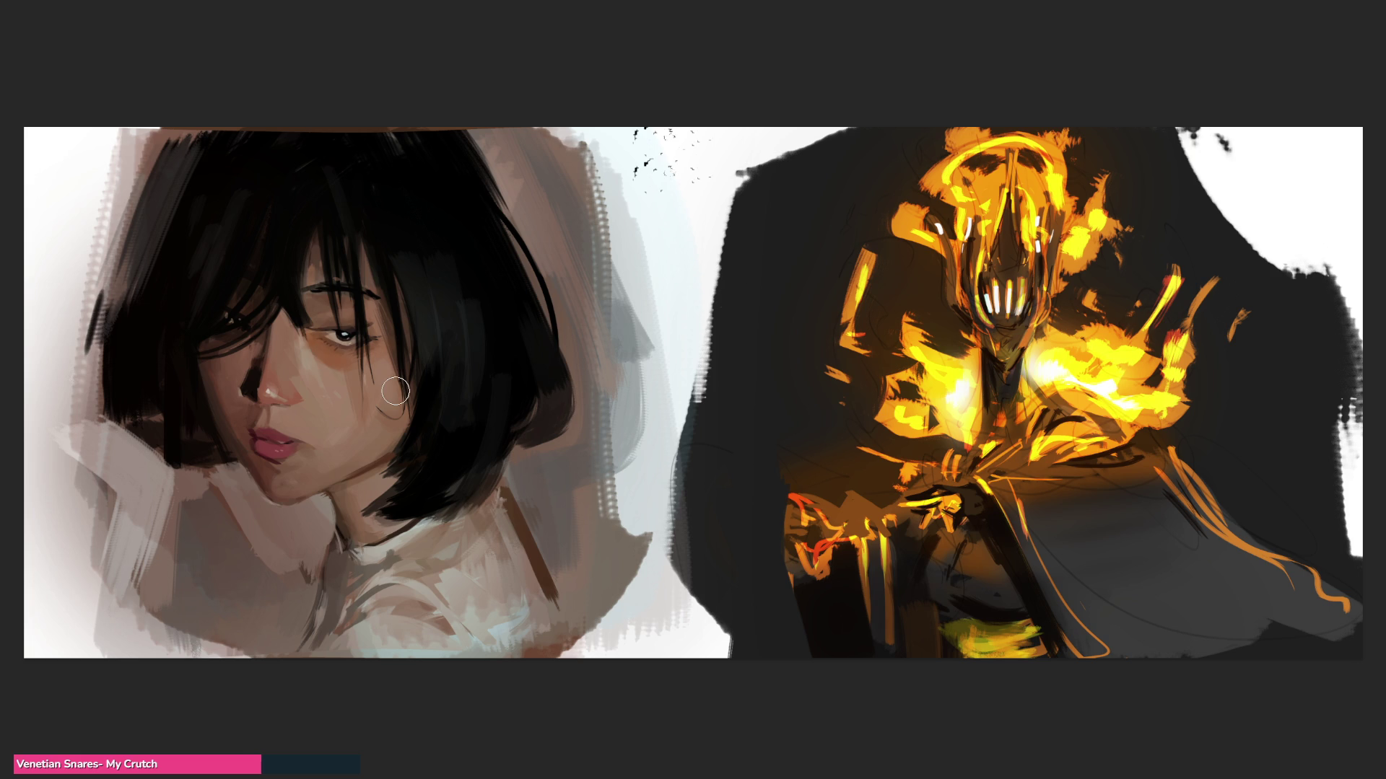
Step: Add warm shading under the eye and darken the hair strands beside the cheek, discarding an eyebrow patch
mouse_move(350, 366)
mouse_down()
mouse_move(354, 348)
mouse_move(311, 336)
mouse_up()
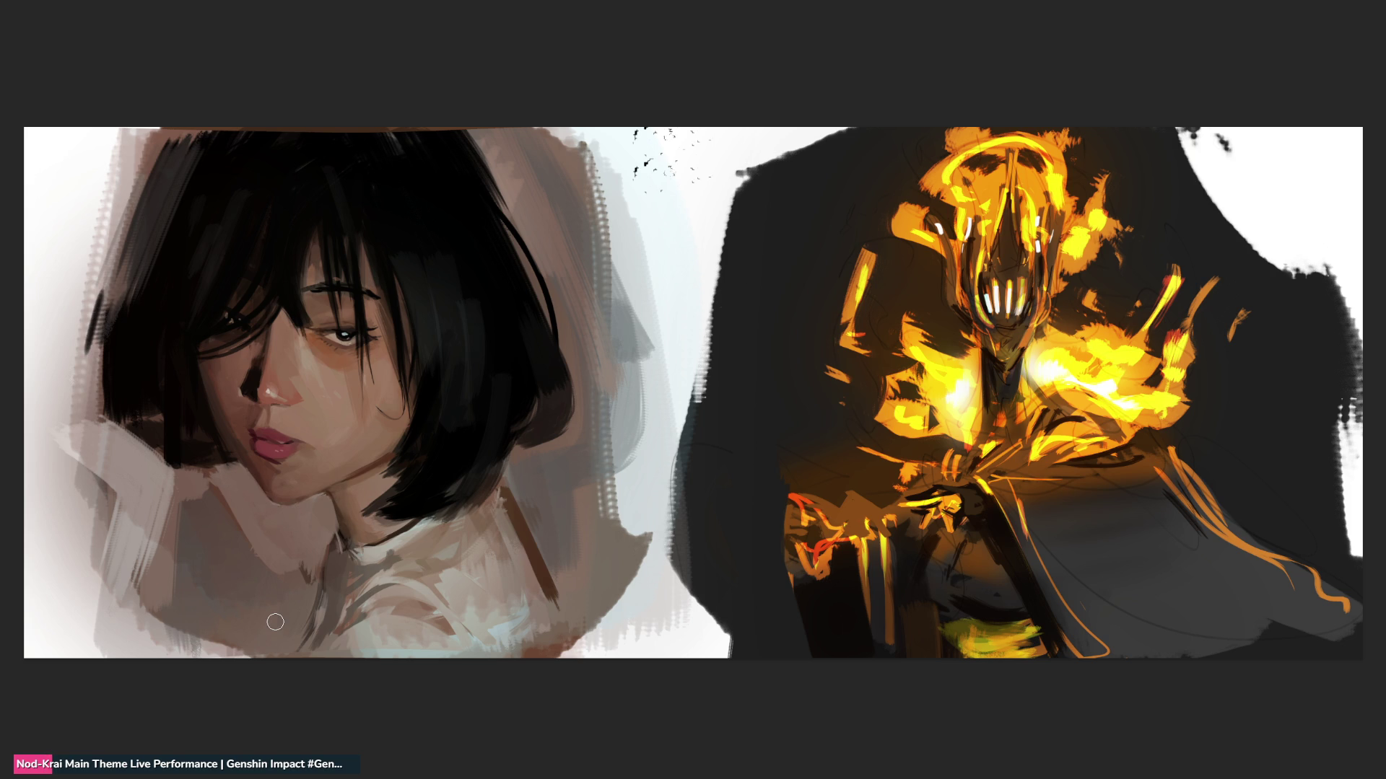
drag(393, 395, 383, 399)
mouse_move(317, 296)
mouse_down()
mouse_move(314, 327)
mouse_move(314, 300)
mouse_up()
key(ctrl+z)
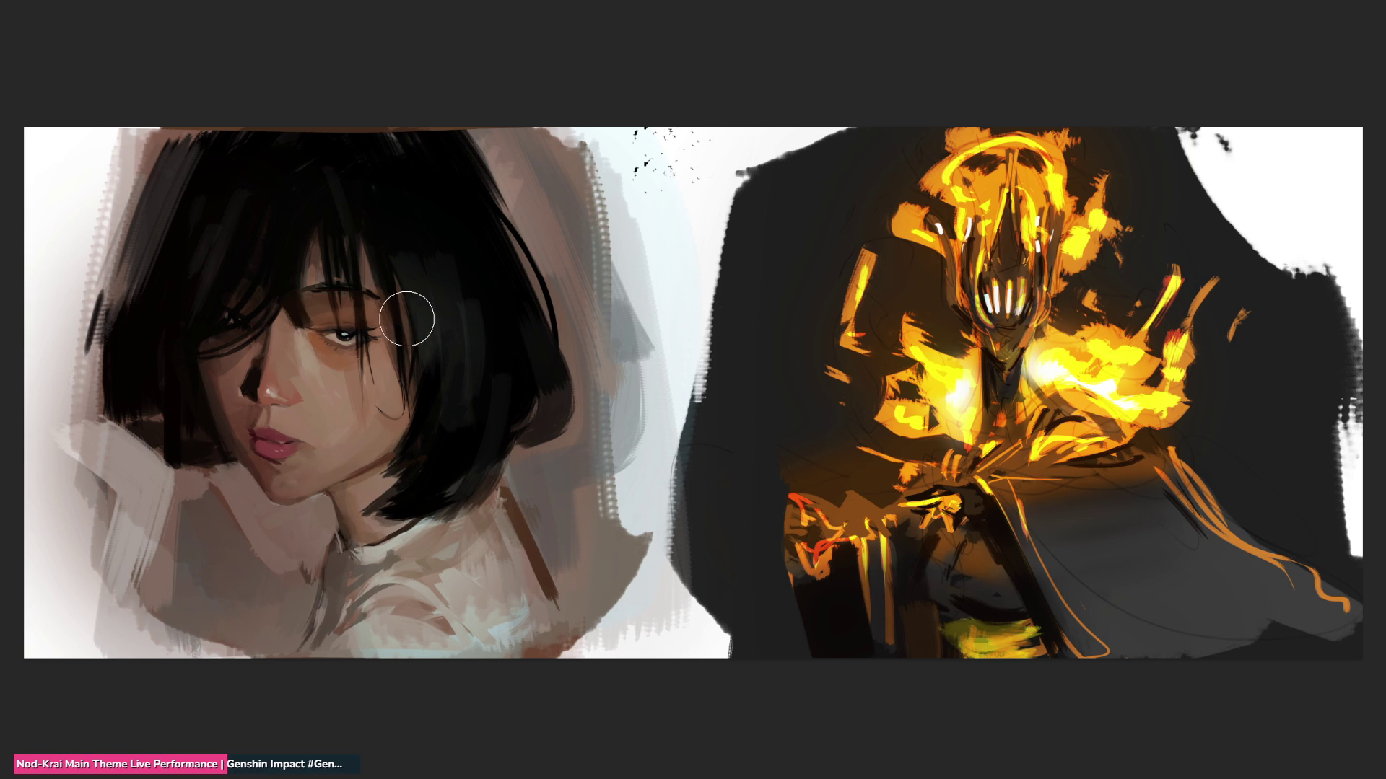
Step: With a smaller brush, paint thin dark hair strands beside the cheek, then mirror the canvas horizontally
key(bracketleft)
key(bracketleft)
key(bracketleft)
drag(364, 352, 366, 418)
drag(366, 303, 375, 393)
drag(377, 302, 364, 426)
drag(354, 350, 348, 410)
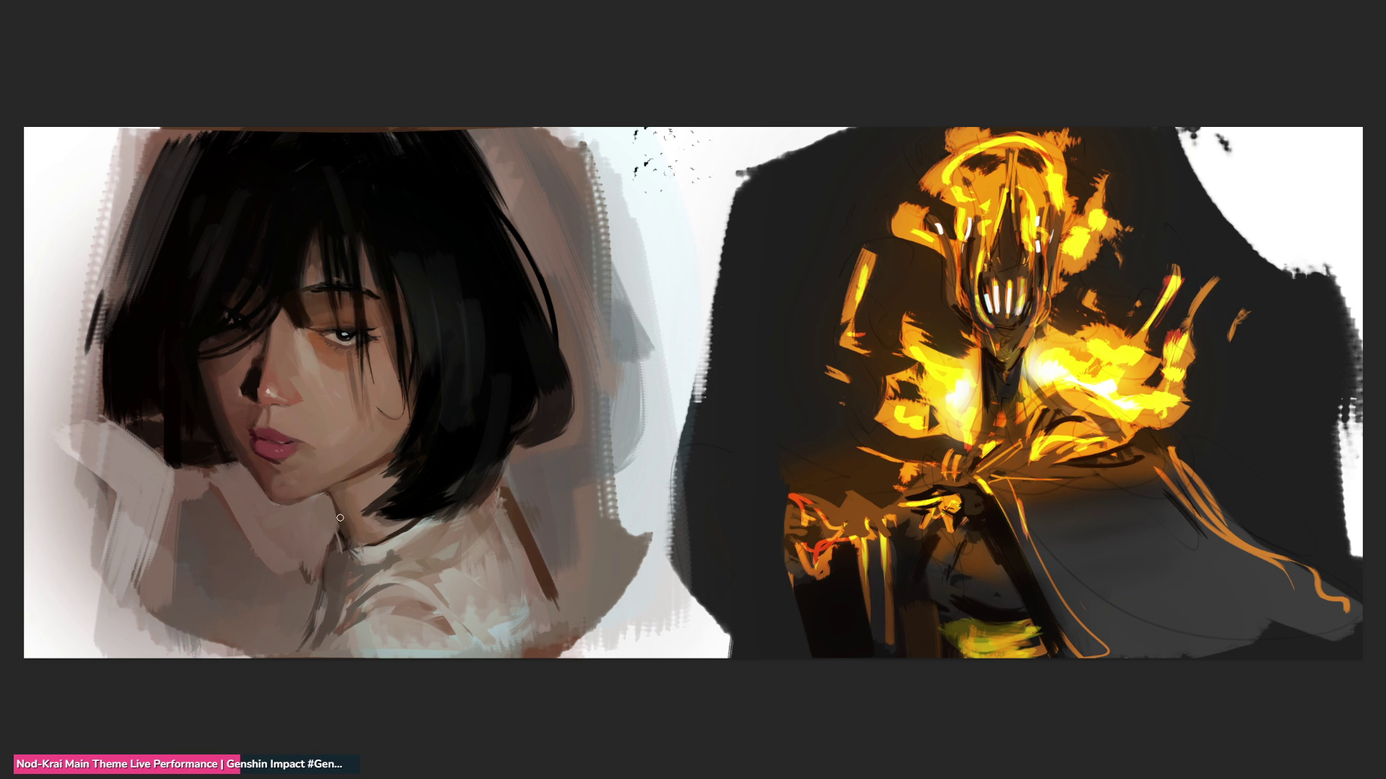
key(ctrl+z)
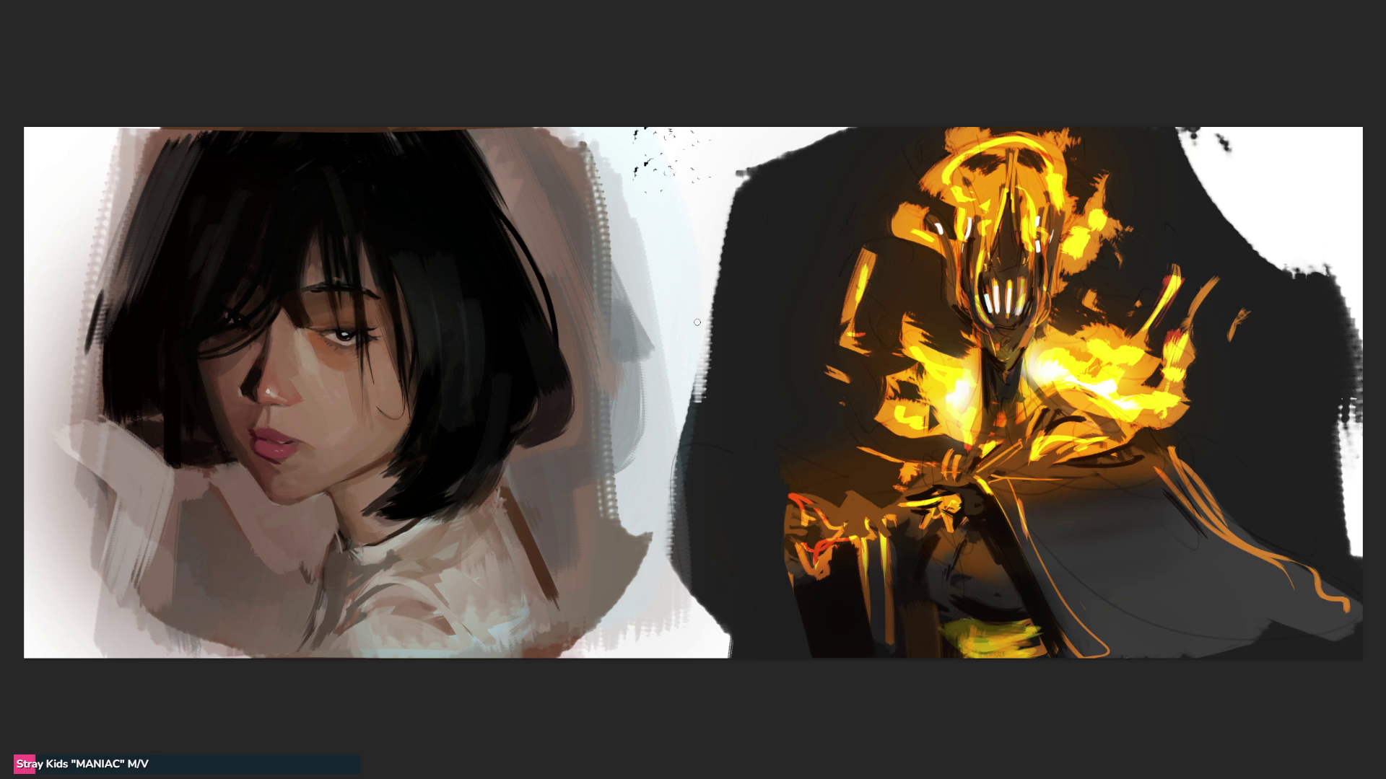
key(ctrl+shift+h)
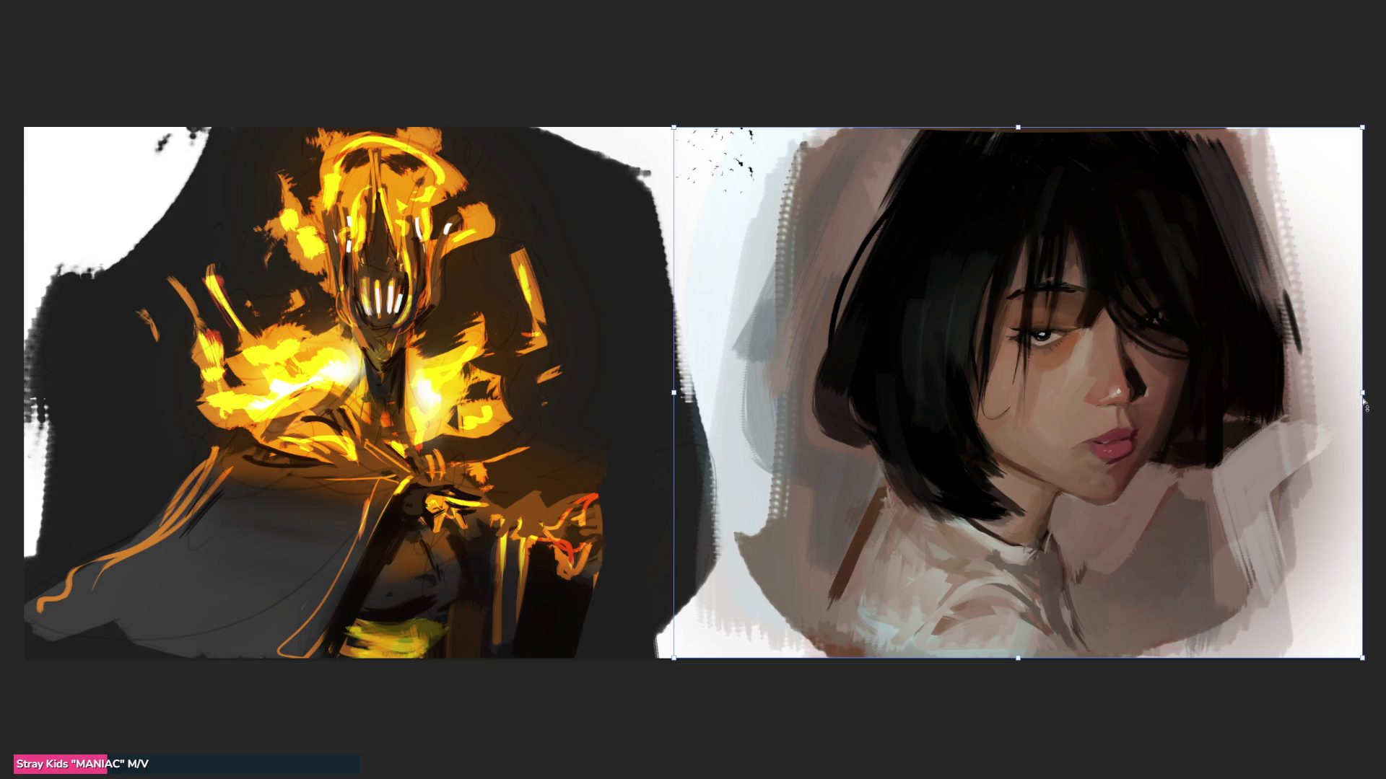
Step: Free-transform the girl portrait, shifting it slightly into place, and commit the transform
key(ctrl+t)
mouse_move(1345, 393)
mouse_down()
mouse_move(1340, 410)
mouse_move(1295, 415)
mouse_move(908, 429)
mouse_move(1309, 426)
mouse_move(1350, 412)
mouse_up()
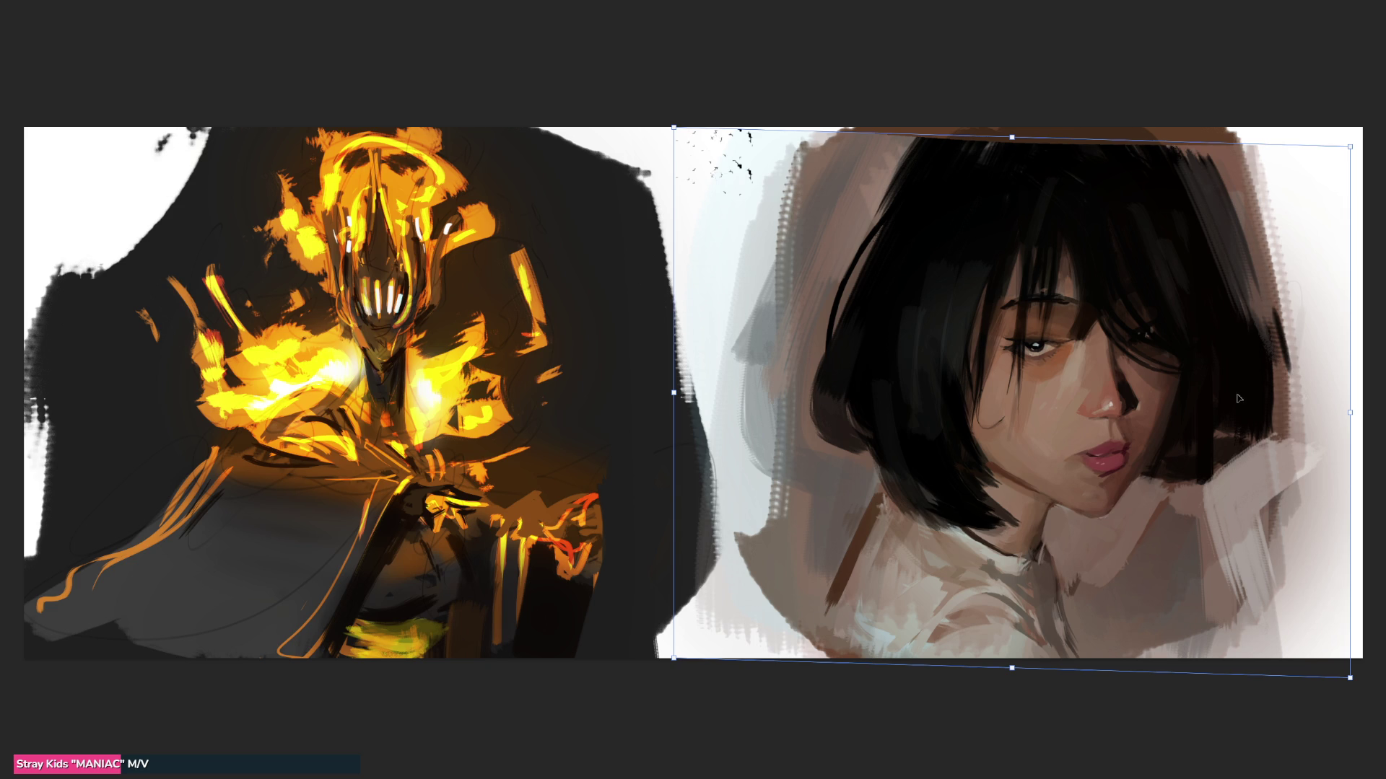
key(ctrl+z)
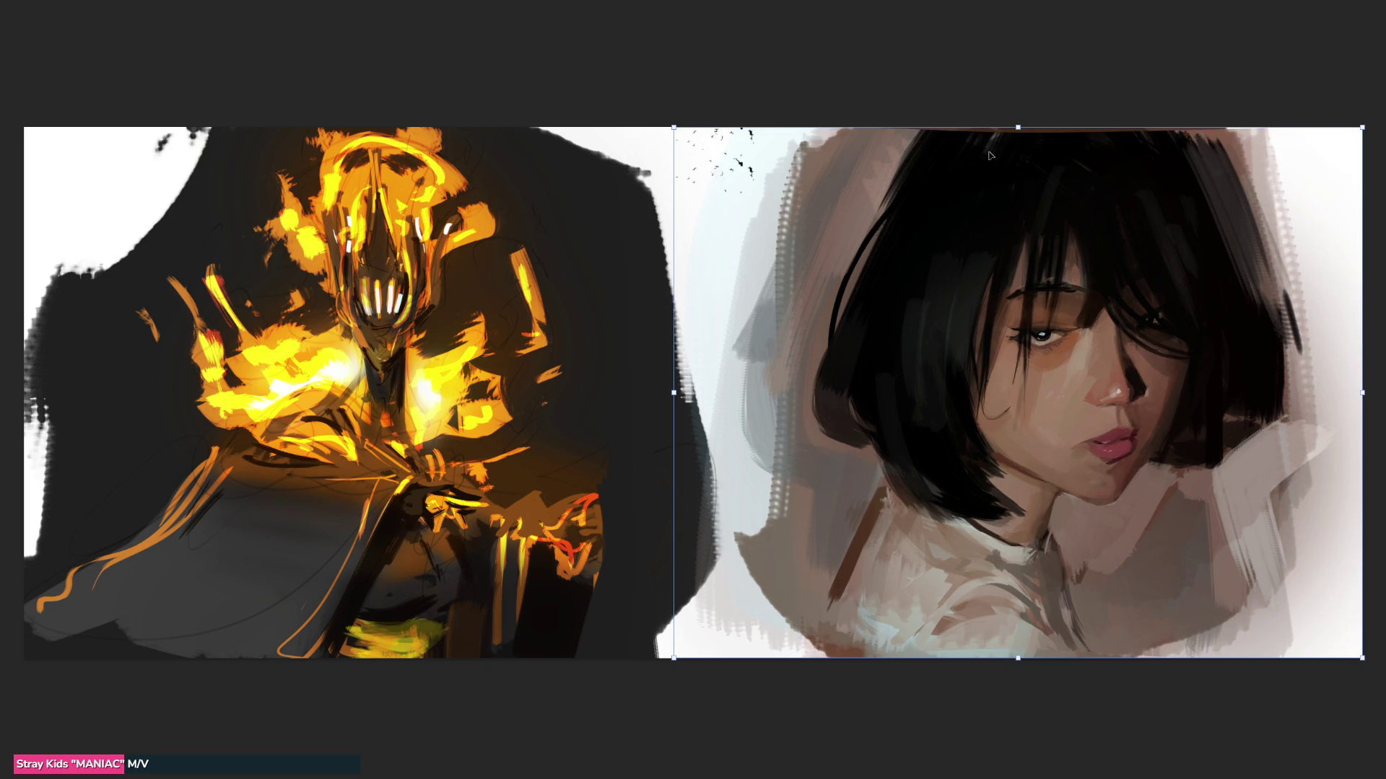
key(ctrl+shift+z)
drag(1156, 345, 1156, 337)
key(Return)
Step: Mirror the canvas view back and forth, ending with the armored figure on the left
key(b)
key(m)
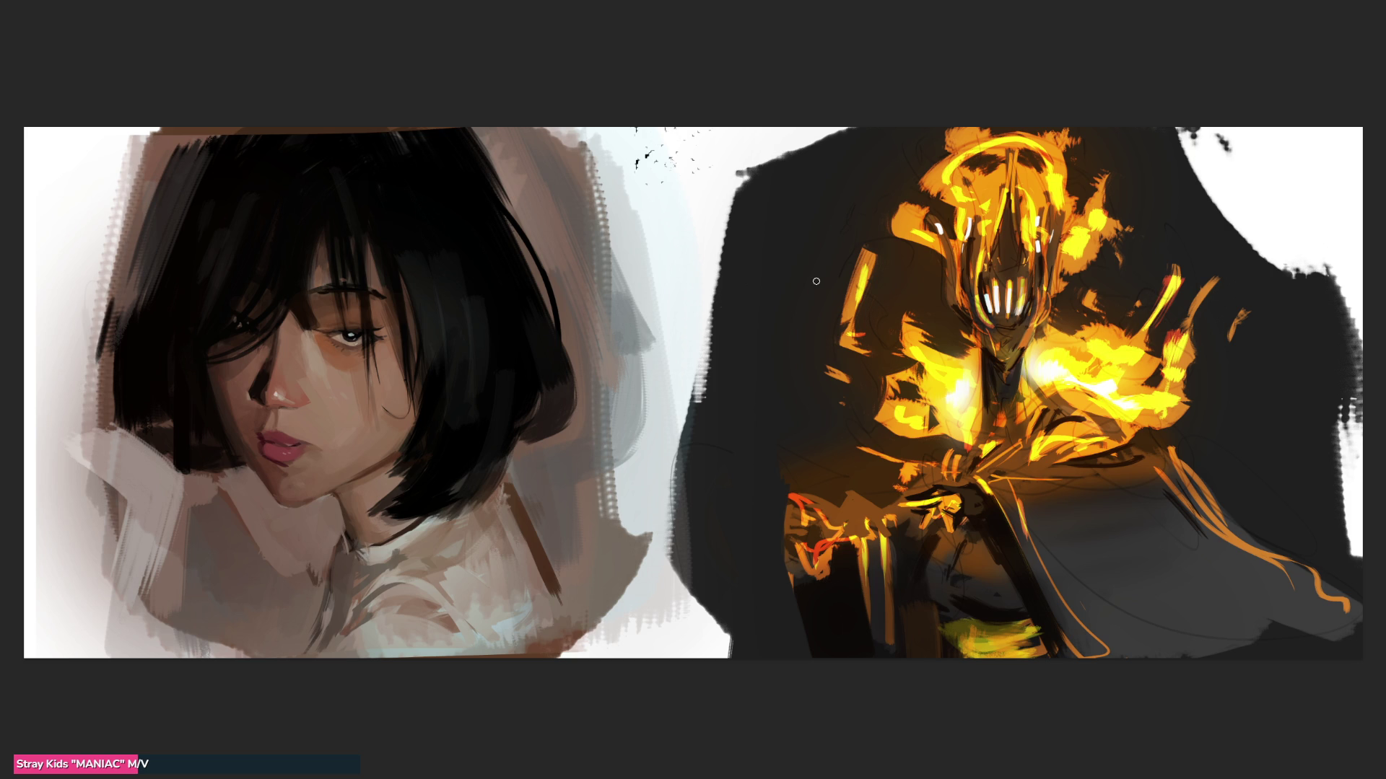
key(m)
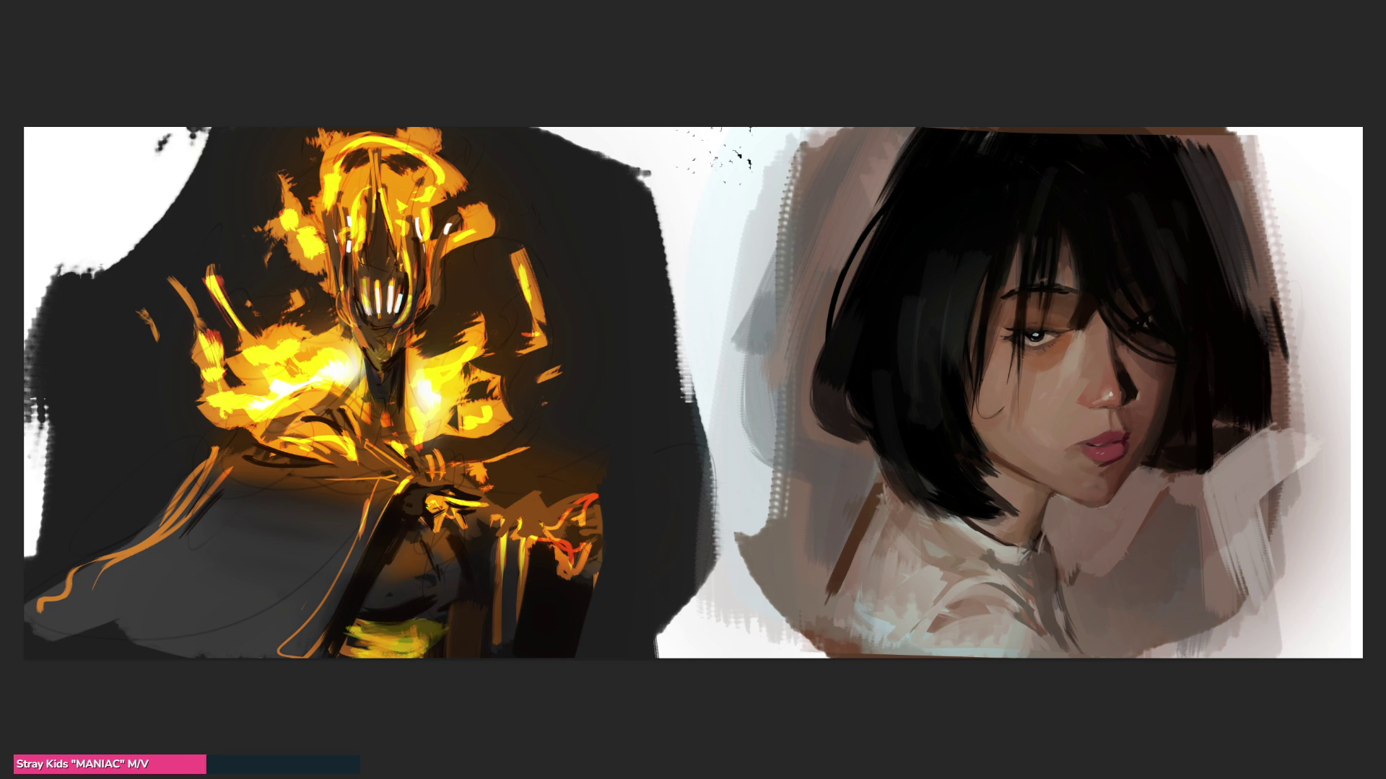
key(ctrl+z)
key(ctrl+z)
Step: Paint thin dark strokes along the portrait's upper-right hair edge, undoing one stroke at the top
drag(1203, 127, 1273, 301)
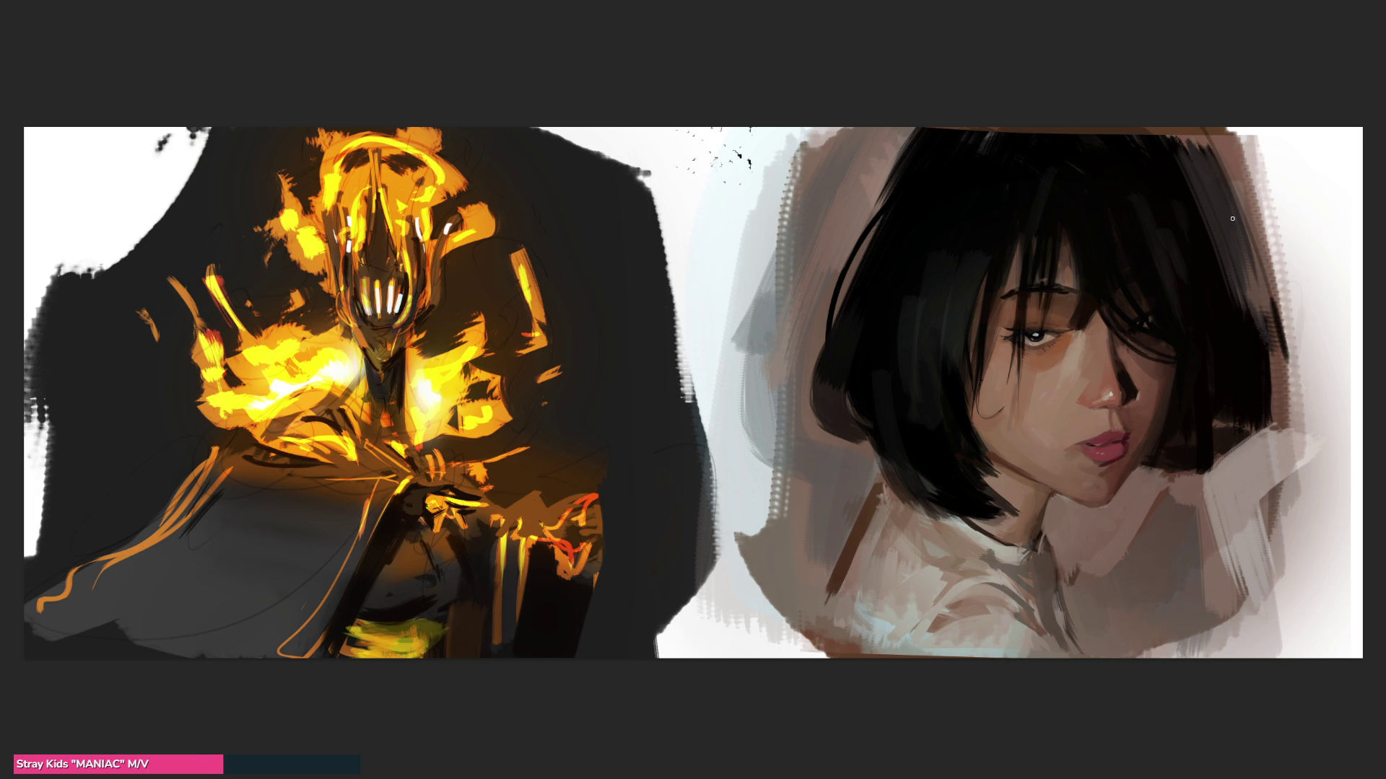
drag(1203, 128, 1271, 382)
mouse_move(938, 130)
mouse_down()
mouse_move(1176, 123)
mouse_move(1238, 145)
mouse_up()
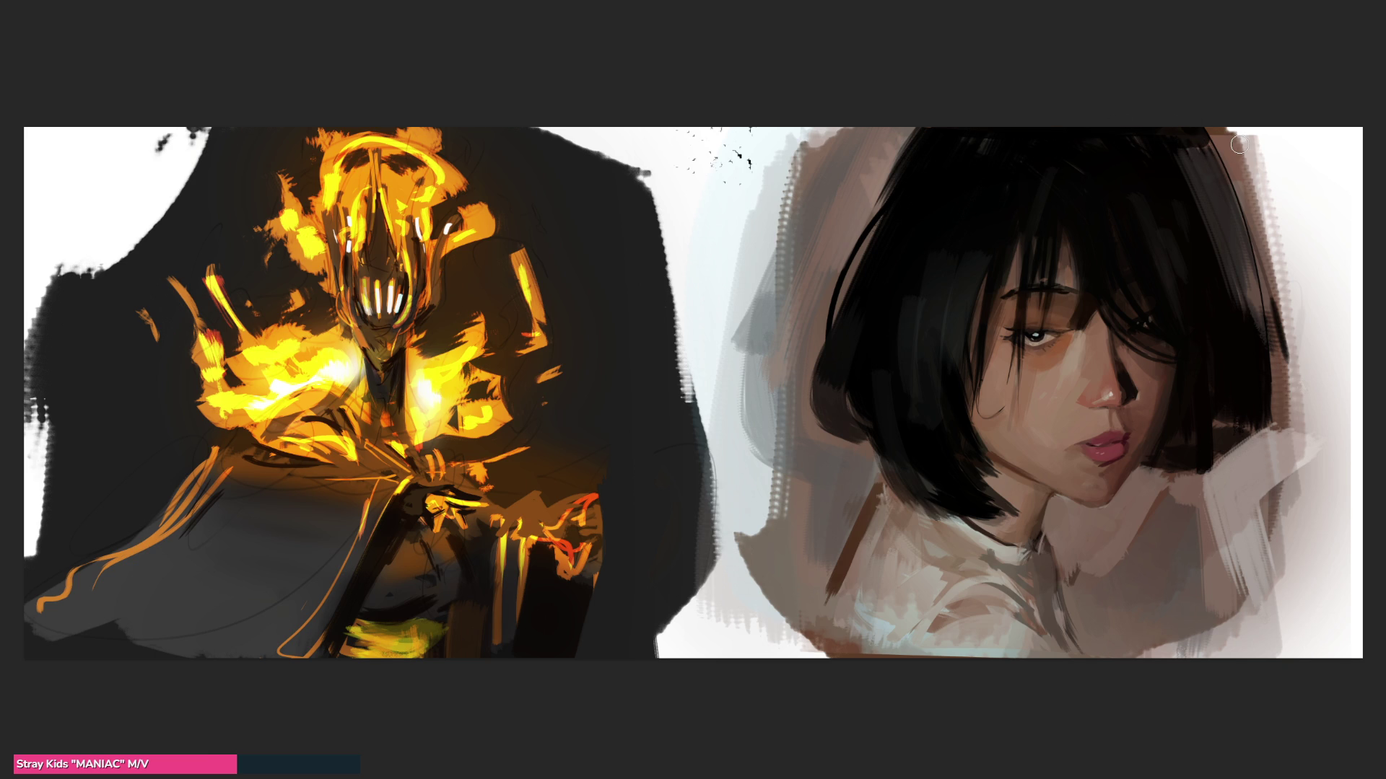
key(ctrl+z)
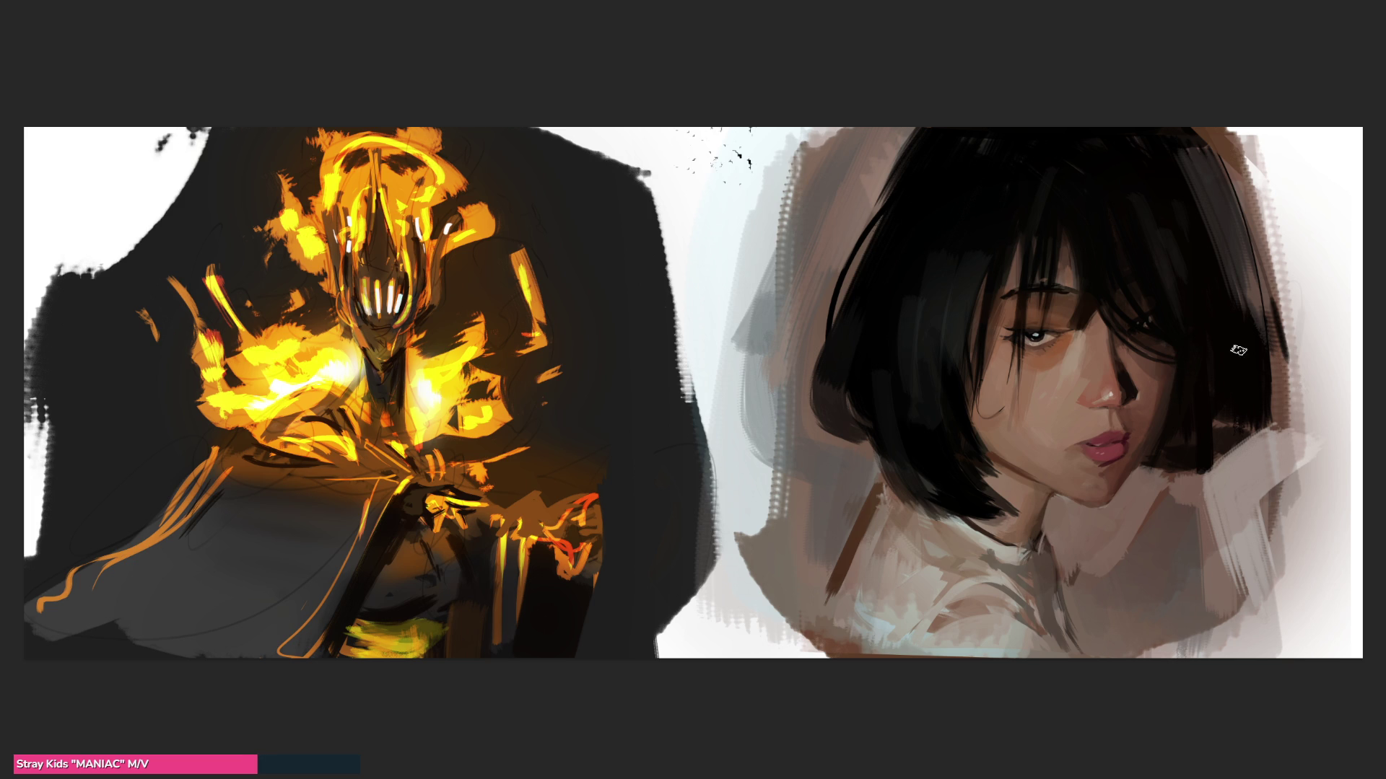
Step: With a larger brush, extend the dark right-side hair down over the collar
drag(1274, 353, 1279, 433)
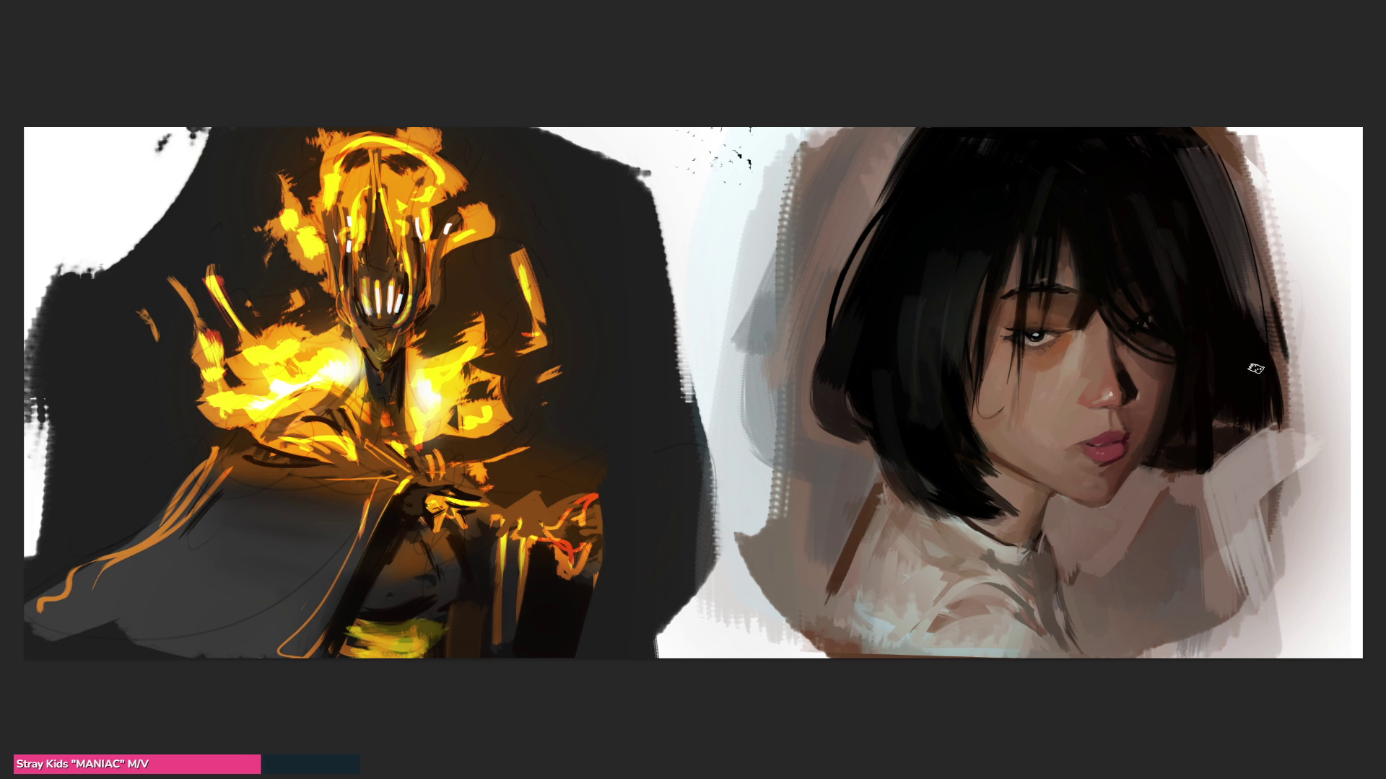
key(bracketright)
key(bracketright)
key(bracketright)
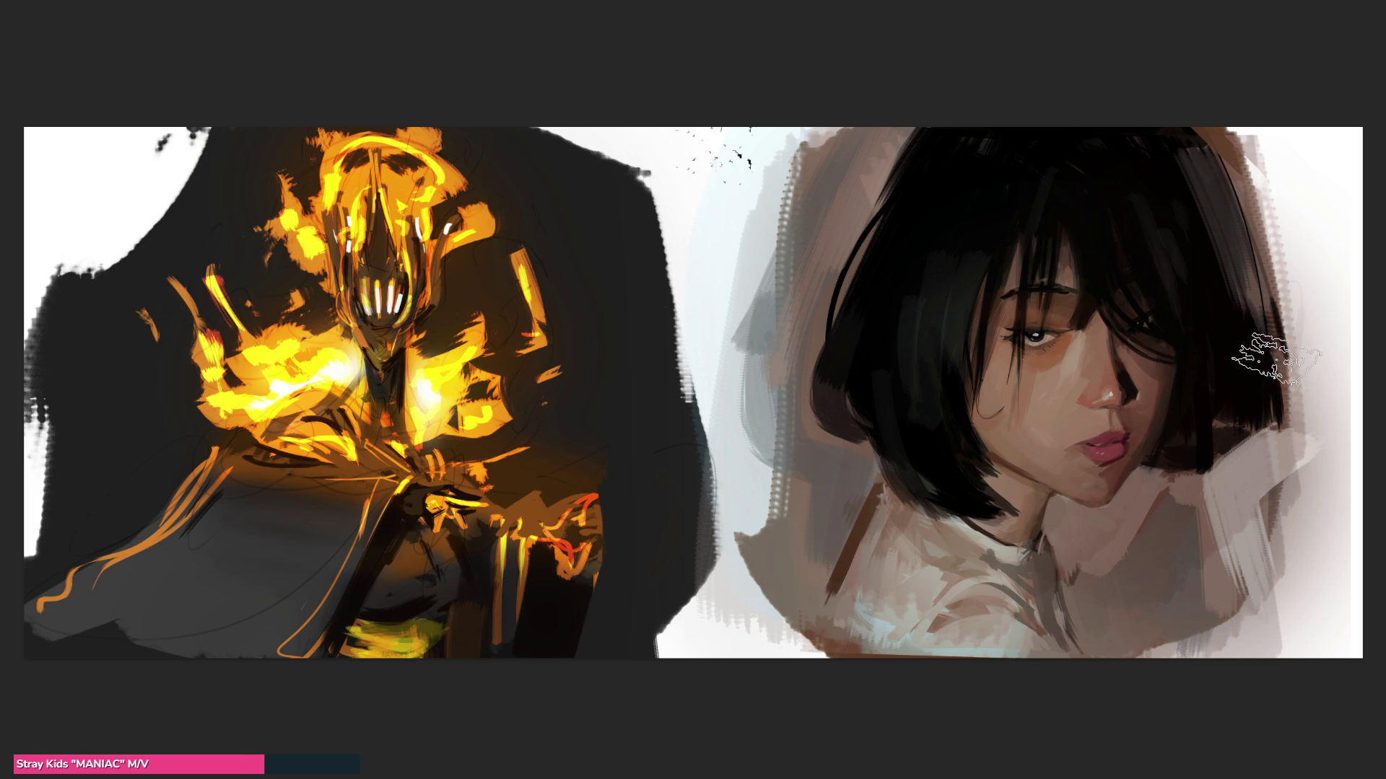
mouse_move(1270, 368)
mouse_down()
mouse_move(1256, 469)
mouse_move(1237, 371)
mouse_move(1191, 467)
mouse_up()
drag(1227, 411, 1220, 483)
mouse_move(1252, 364)
mouse_down()
mouse_move(1180, 501)
mouse_move(1208, 428)
mouse_up()
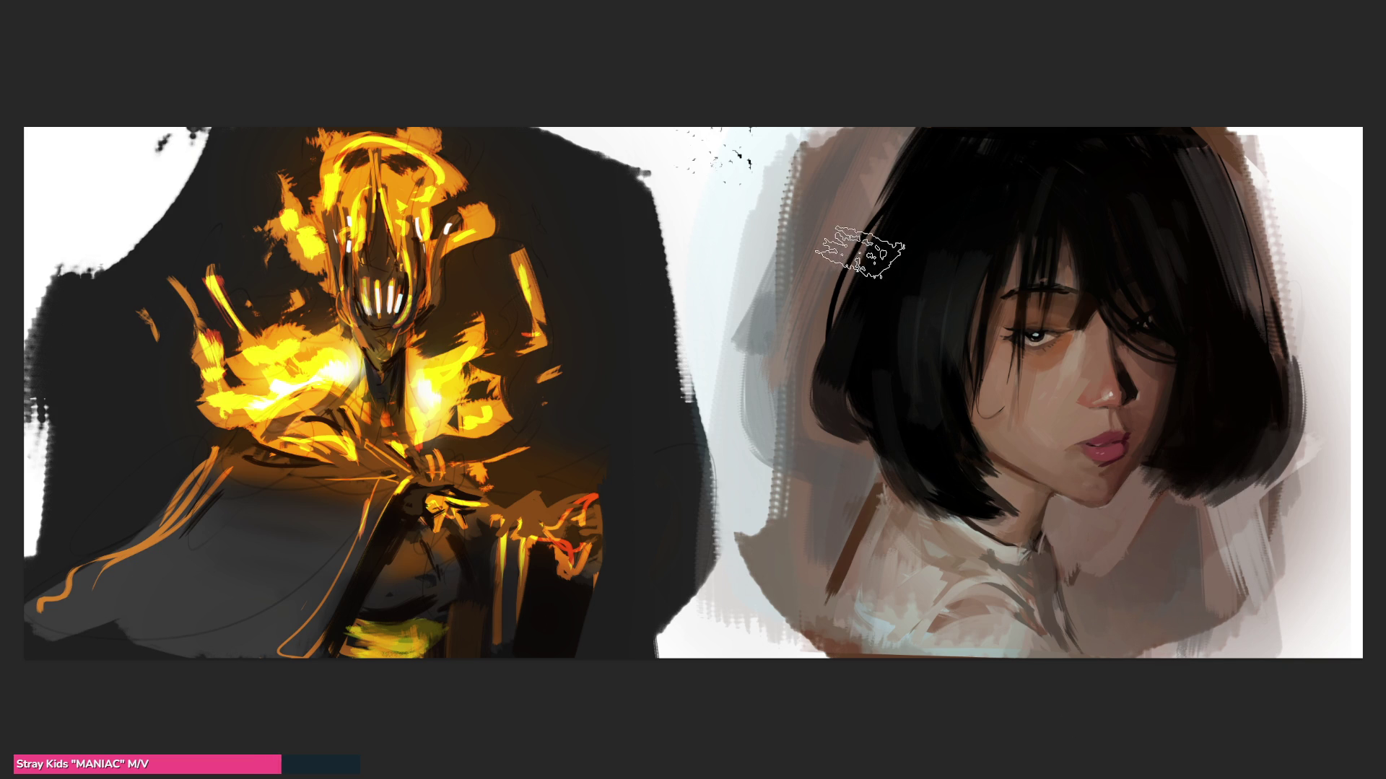
Step: Paint a dark brown stroke down the bob's left edge toward the collar
drag(813, 312, 807, 433)
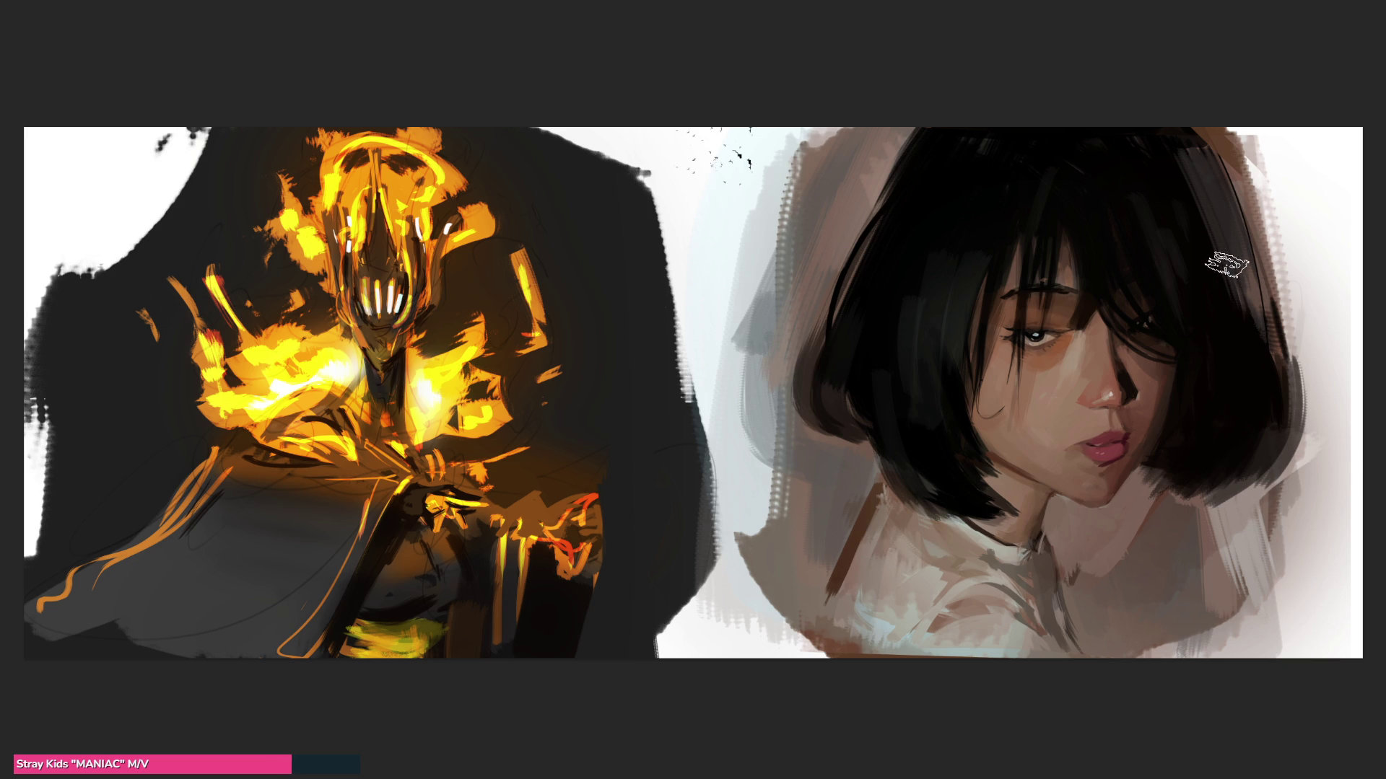
Step: With a larger brush, paint soft shadow over the girl's cheek, jaw and neck
key(bracketright)
key(bracketright)
key(bracketright)
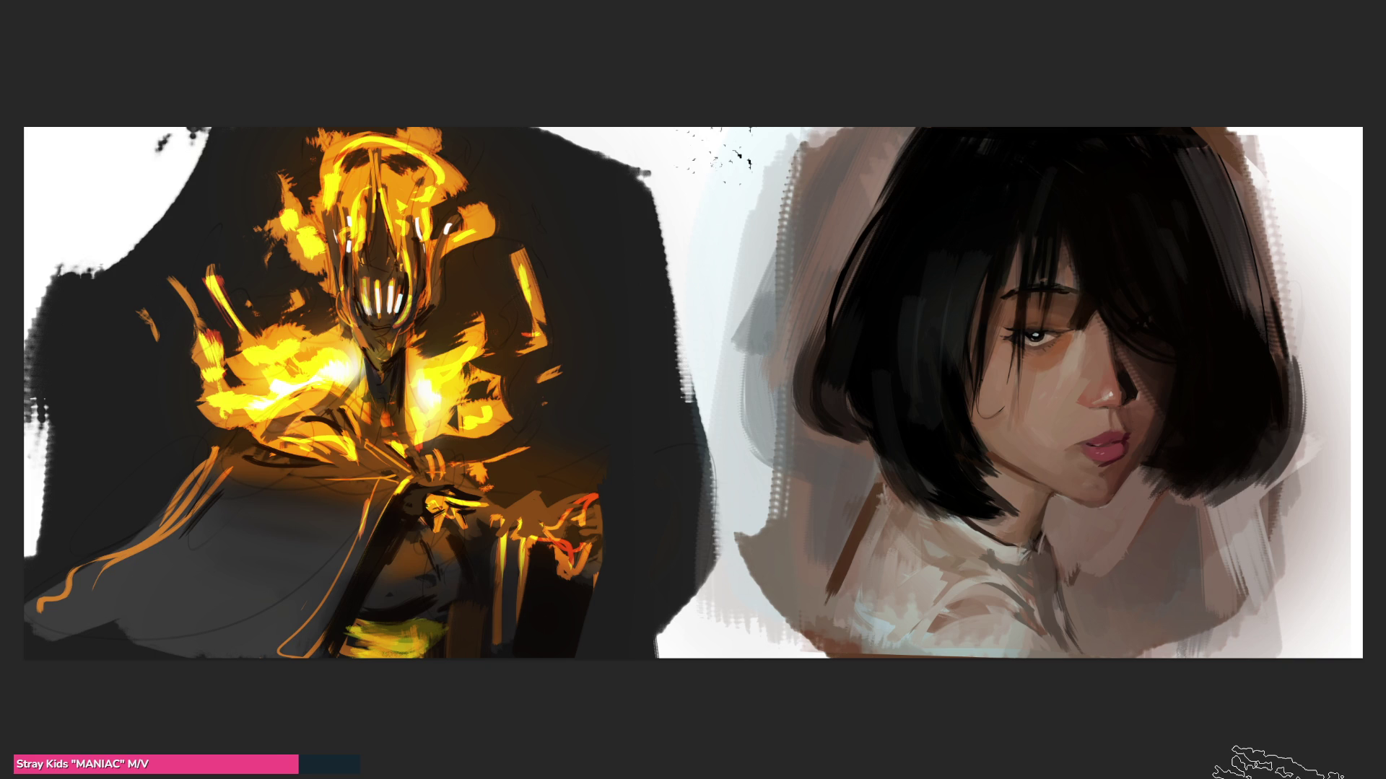
drag(1108, 274, 1140, 404)
mouse_move(1119, 491)
mouse_down()
mouse_move(996, 404)
mouse_move(931, 571)
mouse_move(924, 650)
mouse_up()
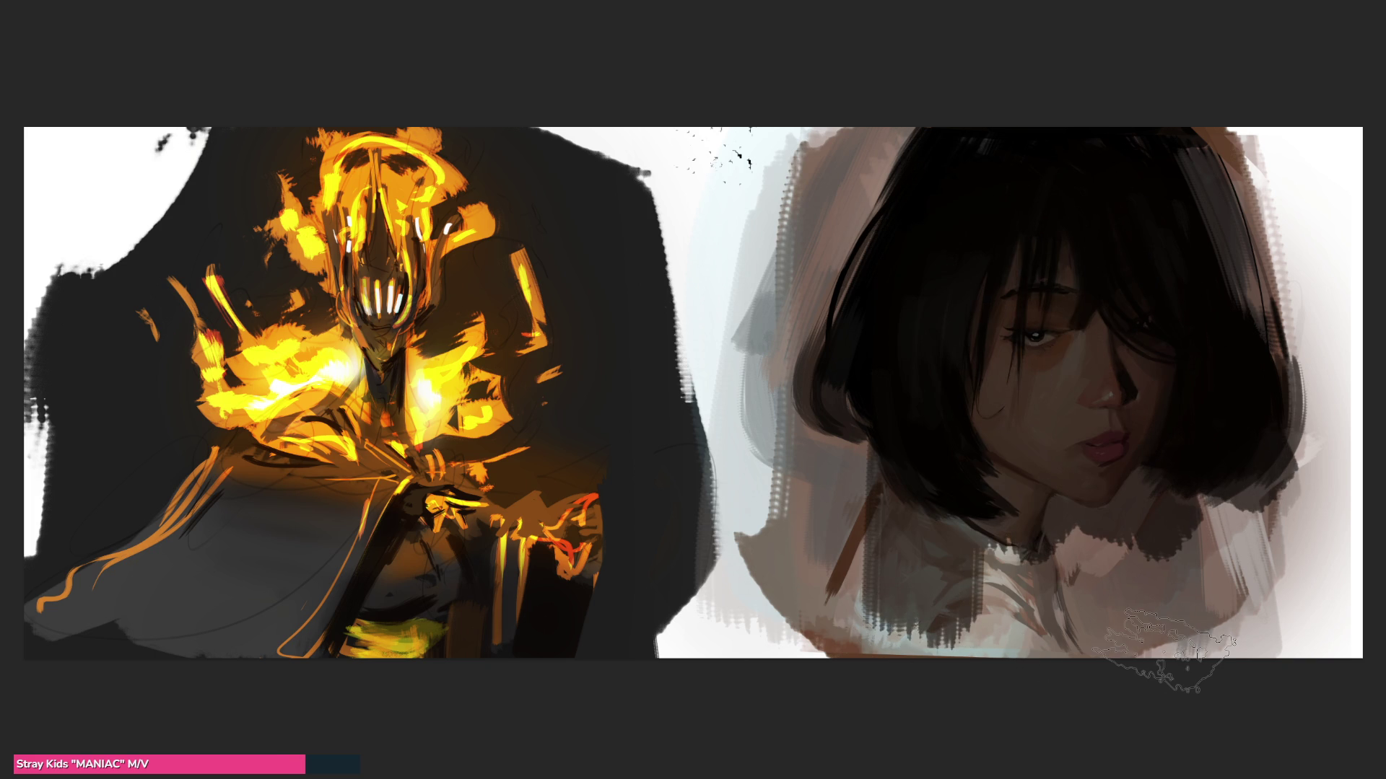
key(ctrl+z)
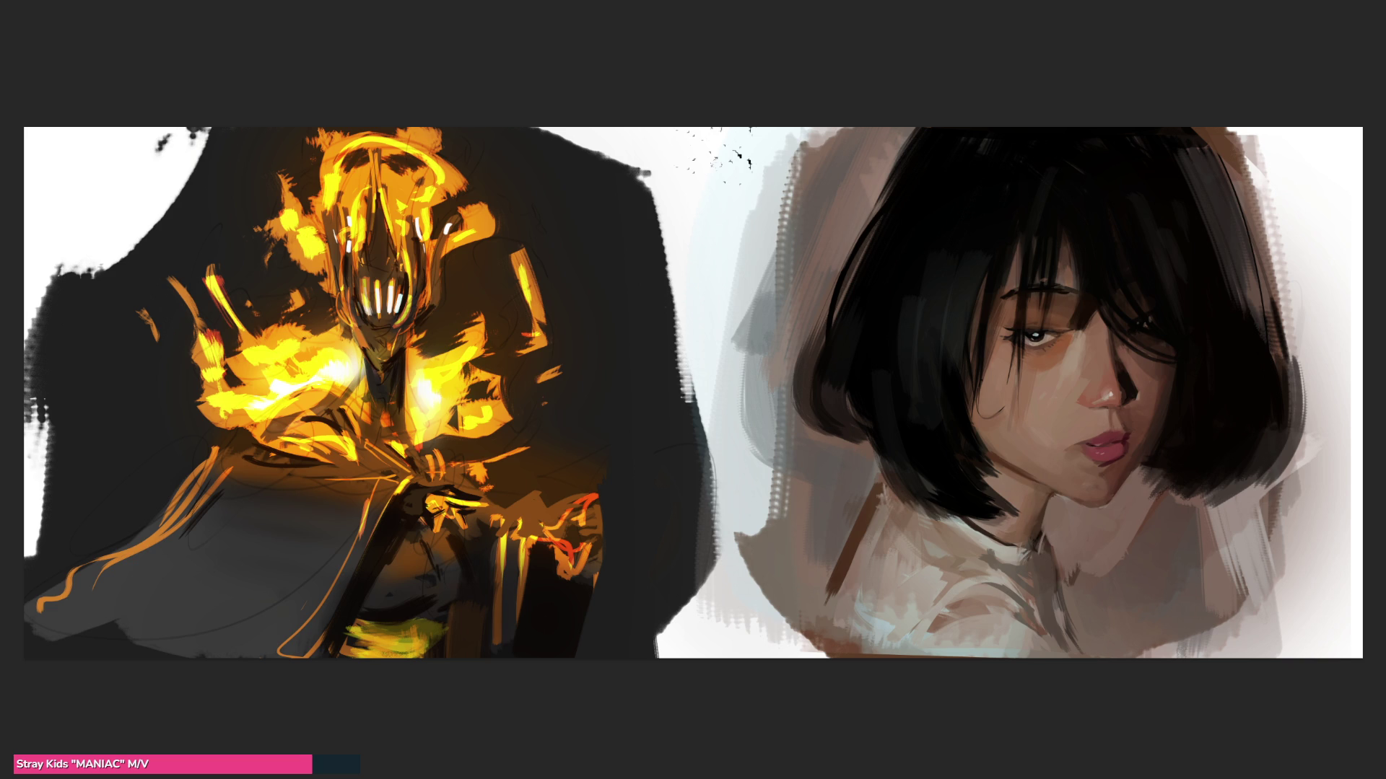
drag(1191, 309, 1024, 534)
drag(960, 650, 990, 387)
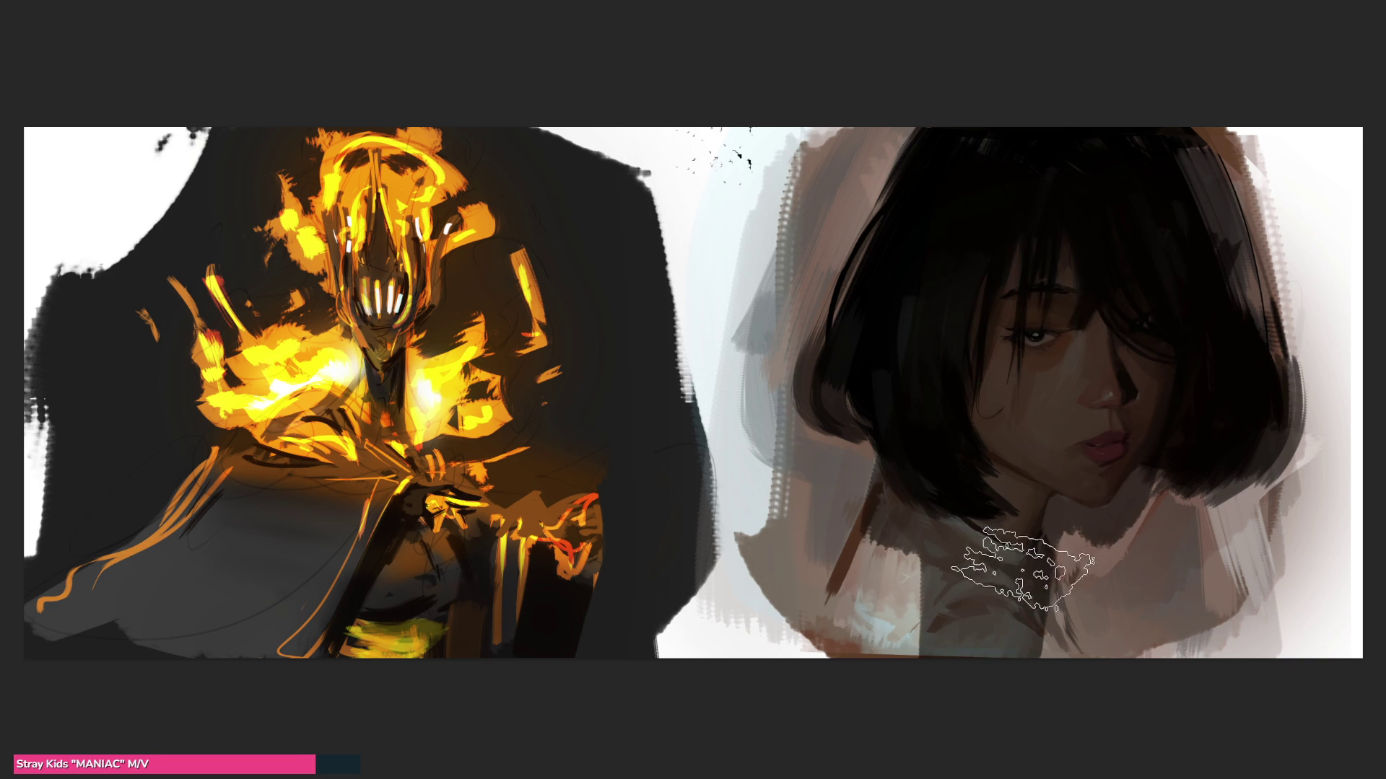
Step: Erase shadow to brighten the face and collar, then paint grey tone on the shoulder
key(e)
mouse_move(1006, 424)
mouse_down()
mouse_move(1049, 235)
mouse_move(1024, 236)
mouse_move(943, 399)
mouse_move(945, 679)
mouse_up()
mouse_move(967, 621)
mouse_down()
mouse_move(929, 556)
mouse_move(969, 565)
mouse_up()
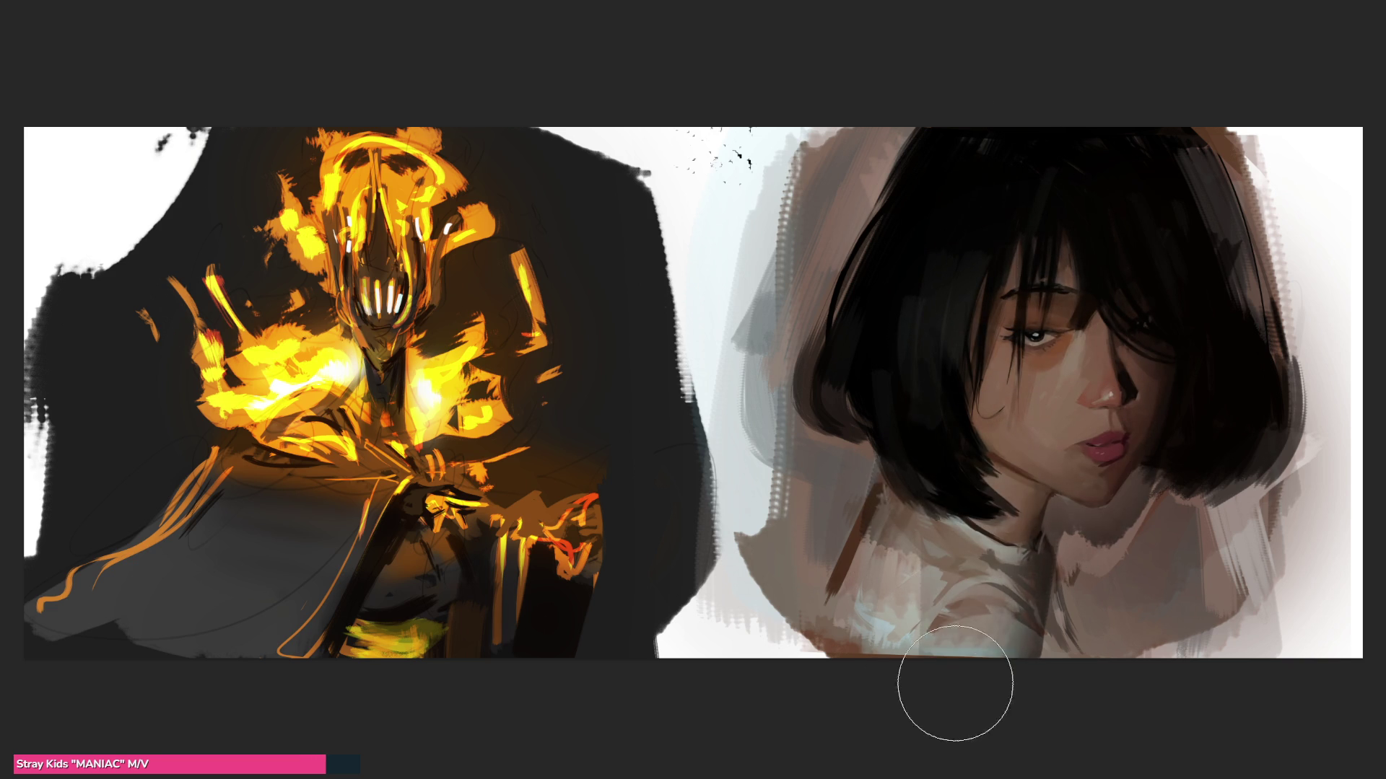
drag(928, 702, 943, 681)
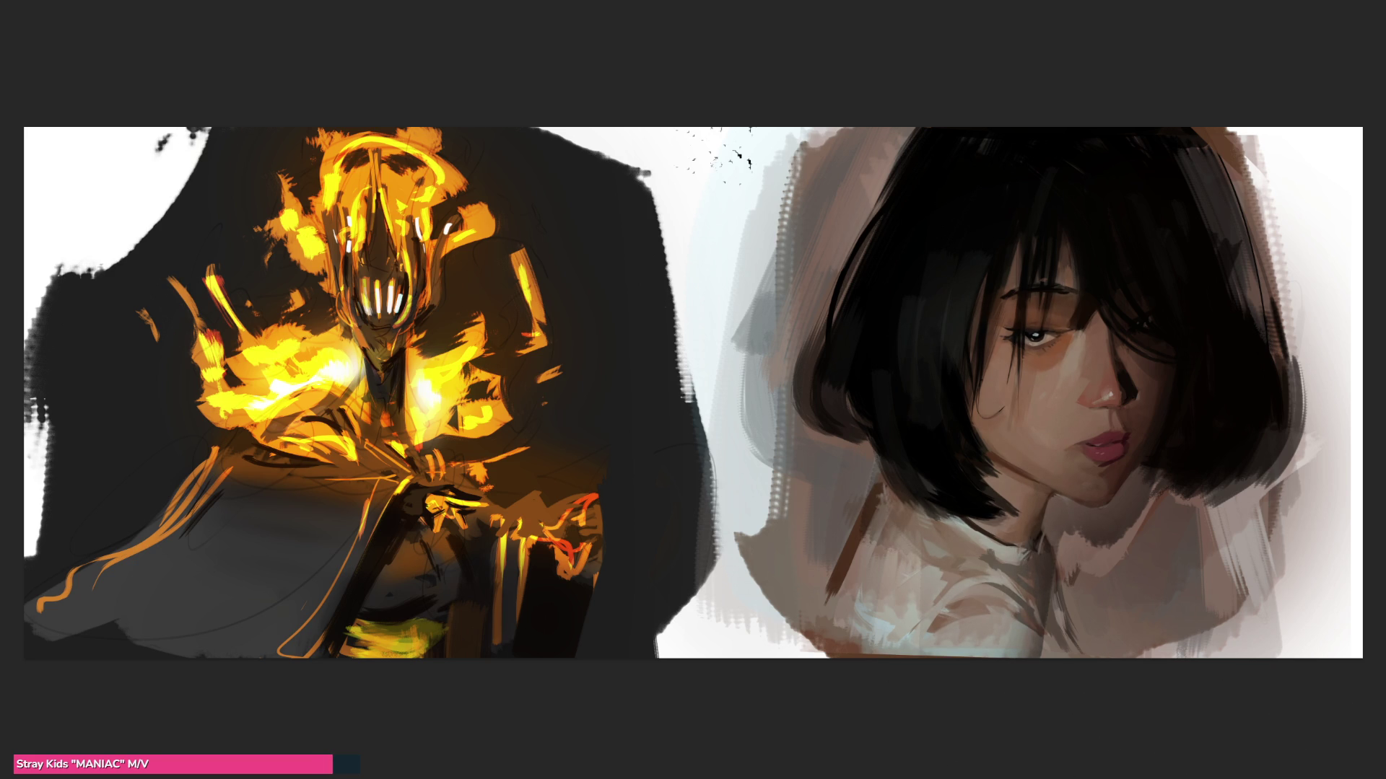
mouse_move(1115, 646)
mouse_down()
mouse_move(1039, 596)
mouse_move(1186, 577)
mouse_move(1061, 575)
mouse_move(1070, 635)
mouse_move(1058, 656)
mouse_move(1167, 612)
mouse_up()
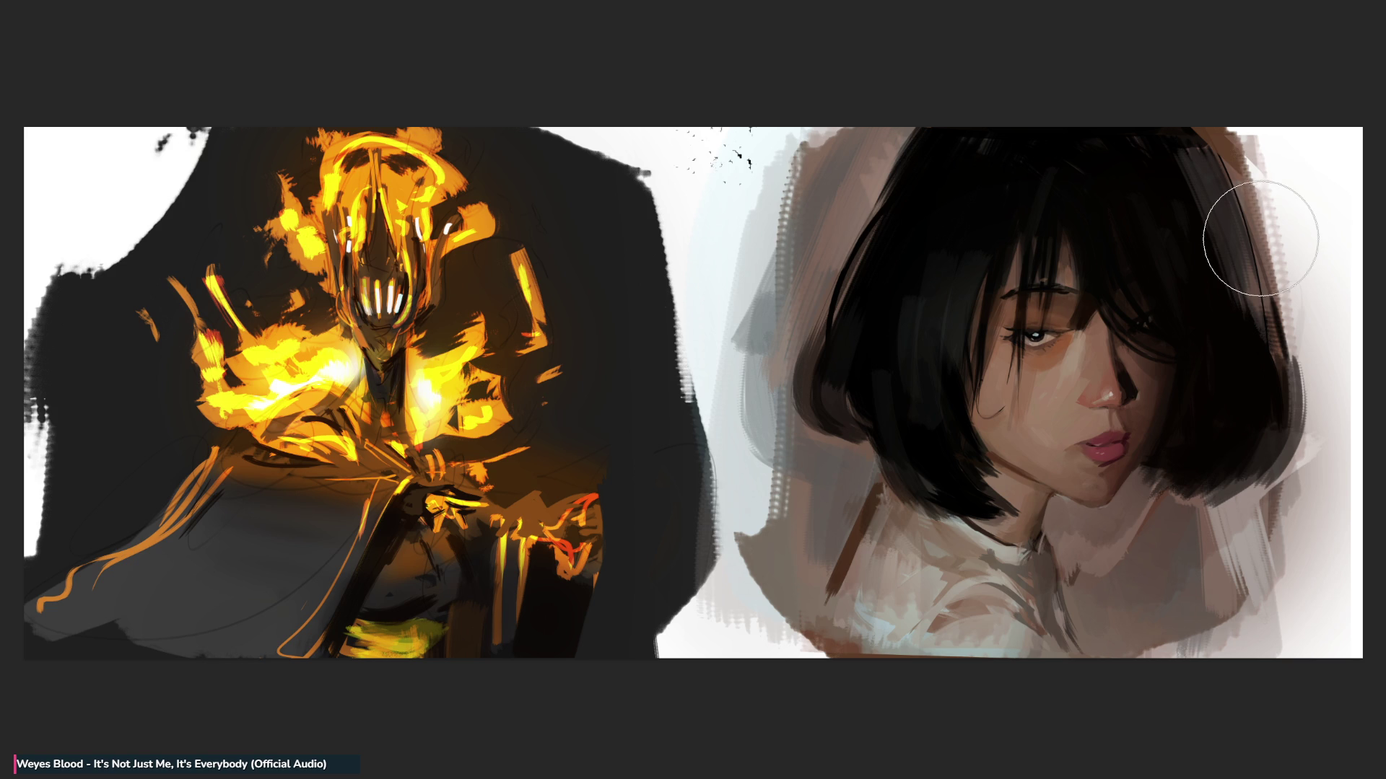
Step: Dab a grey-brown shadow patch onto the shoulder, select it, and shrink the brush
drag(1154, 567, 1162, 569)
click(1162, 569)
key(bracketleft)
key(bracketleft)
key(bracketleft)
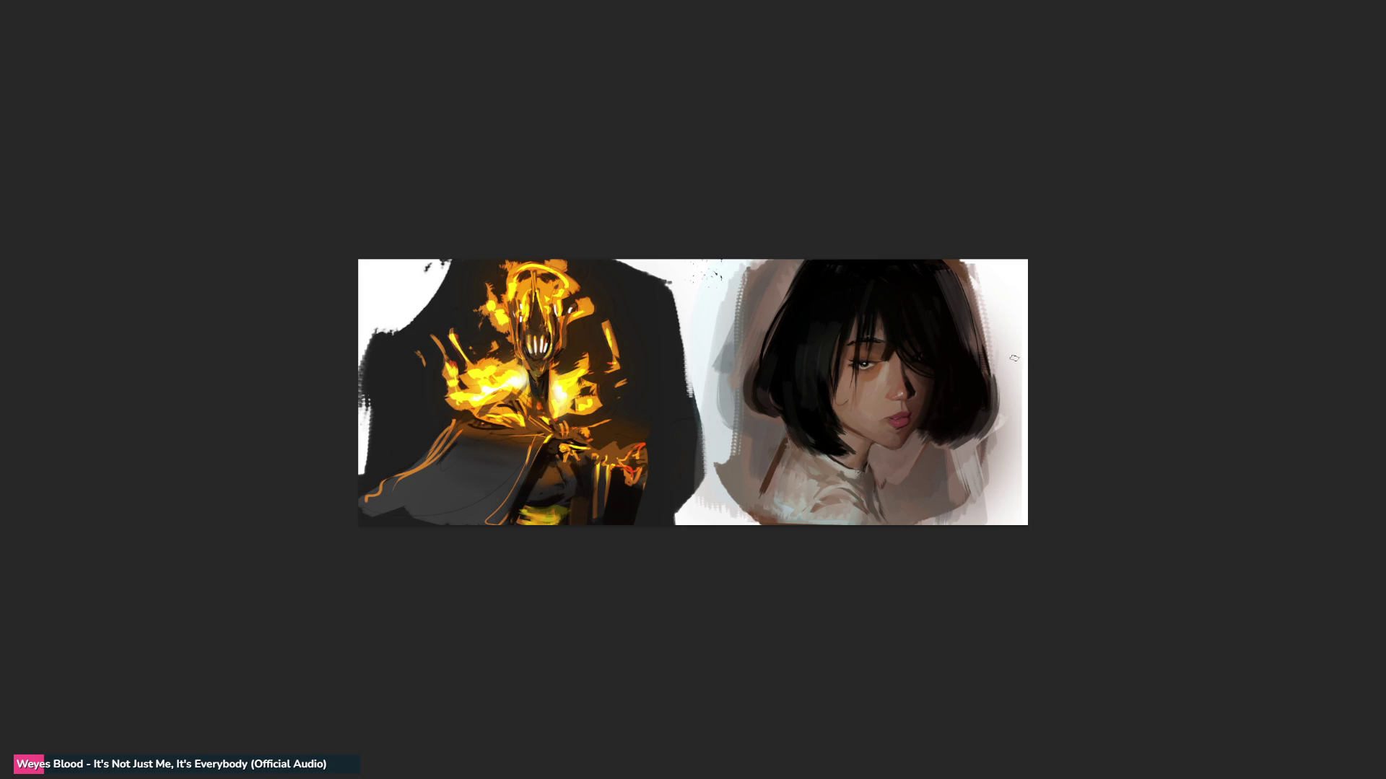
drag(760, 305, 1010, 426)
drag(987, 271, 635, 523)
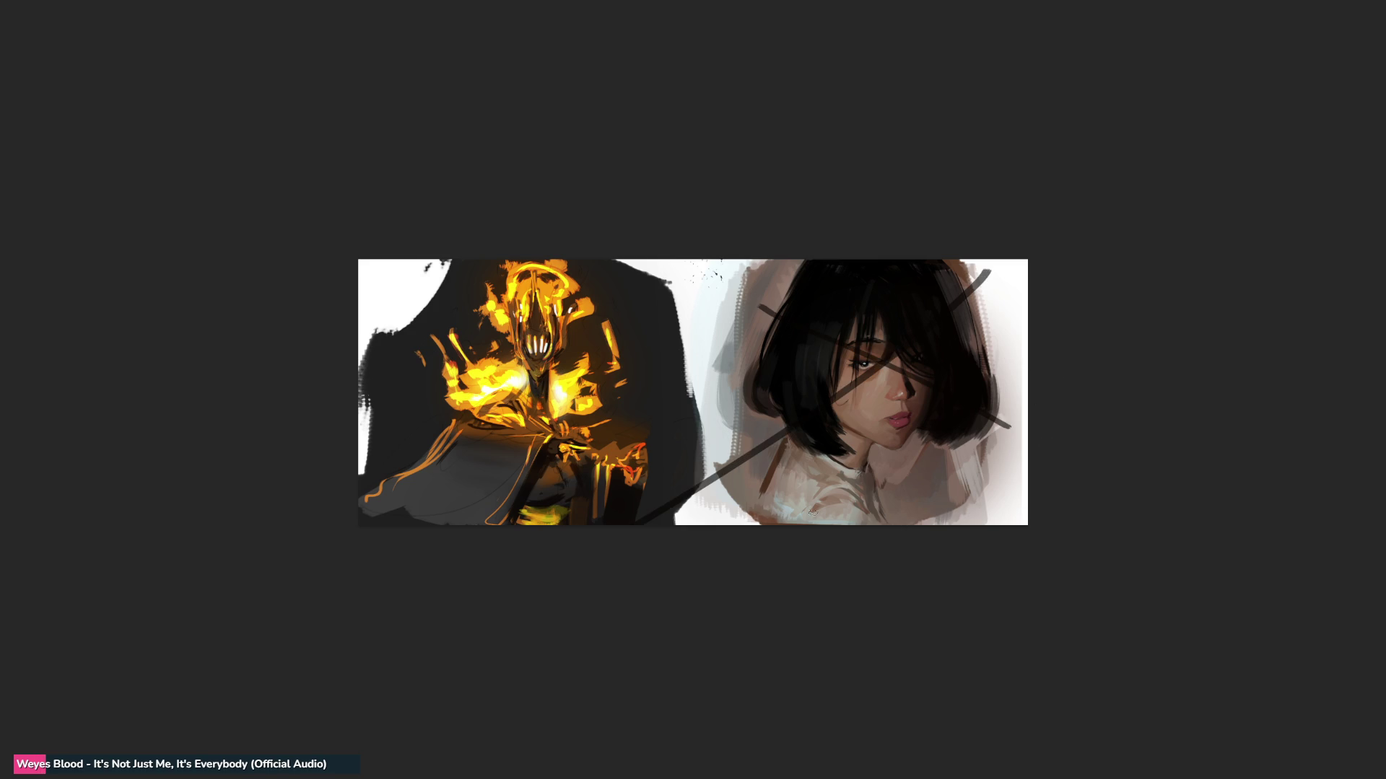
key(ctrl+z)
key(ctrl+z)
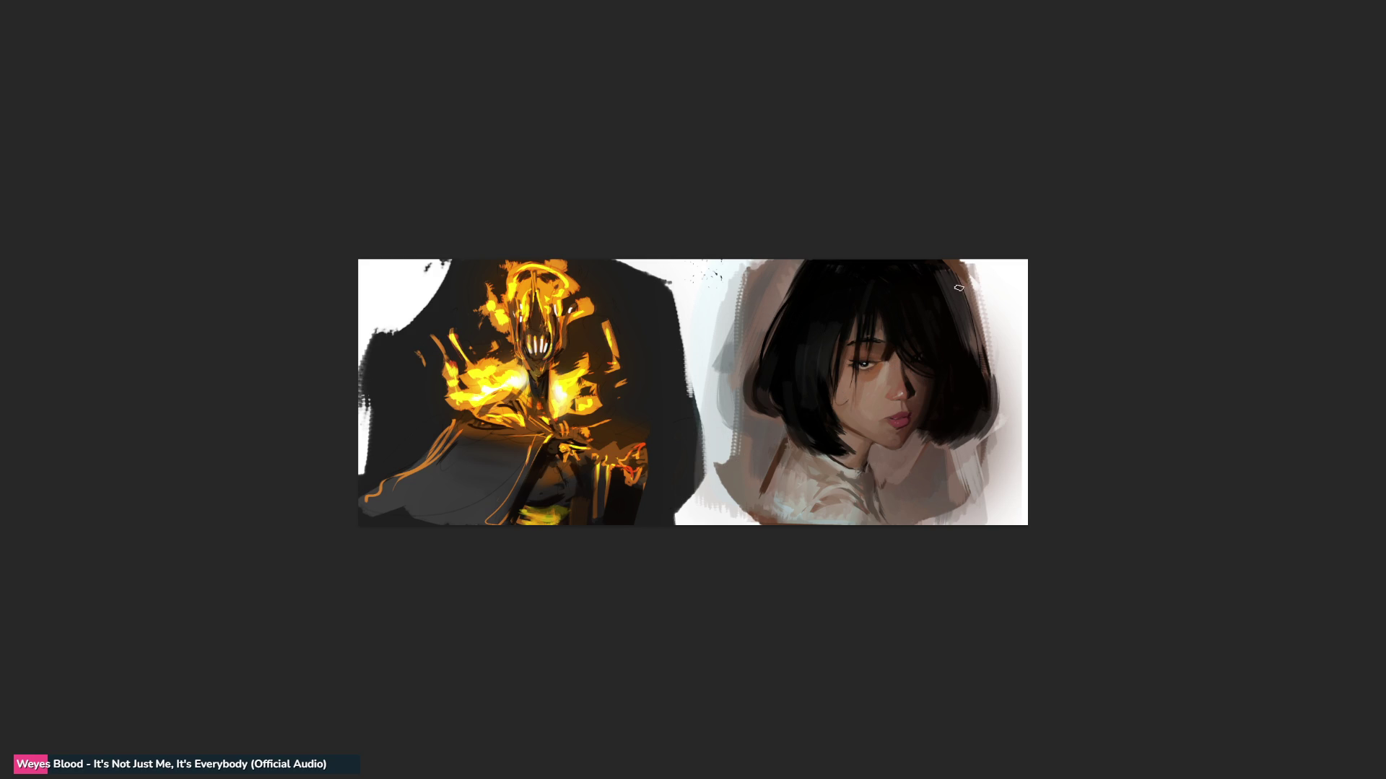
drag(951, 295, 779, 525)
drag(732, 261, 1027, 482)
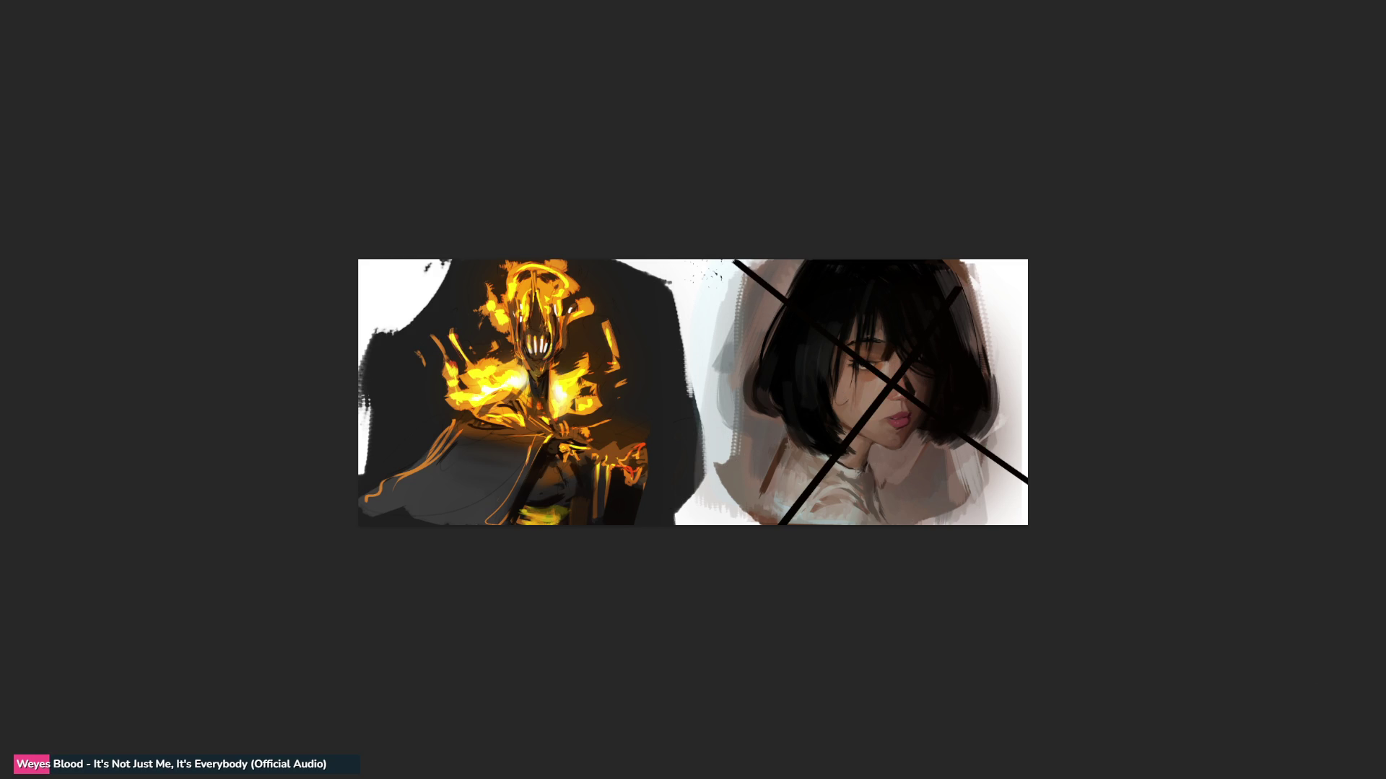
key(ctrl+z)
key(ctrl+z)
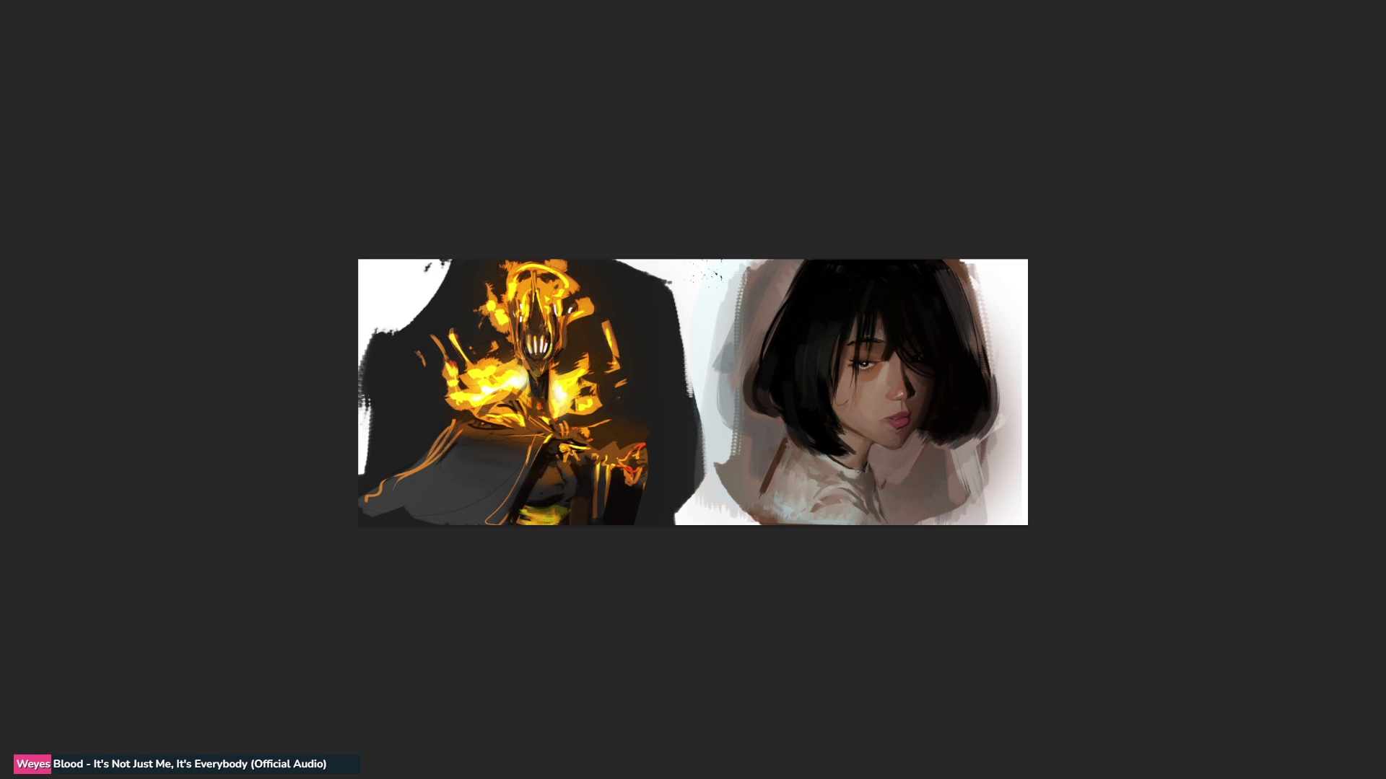
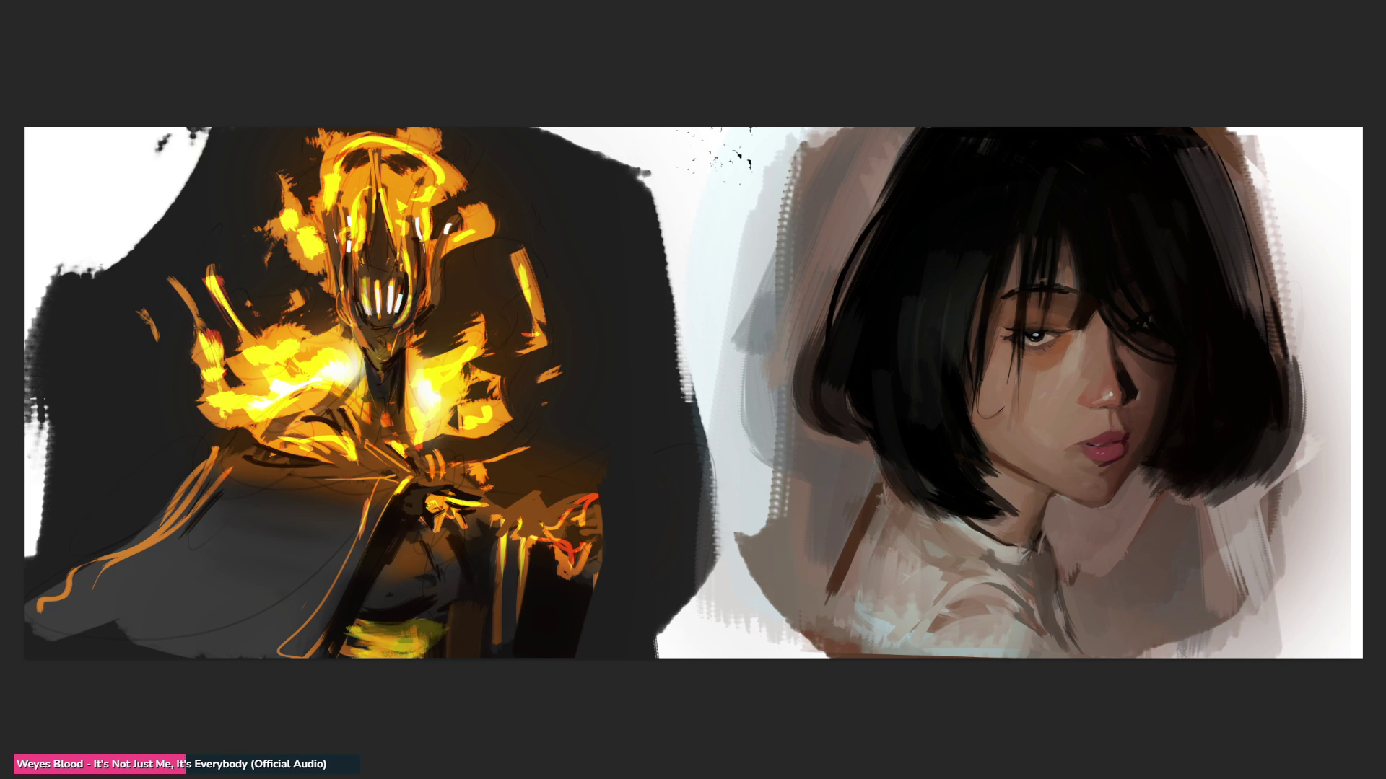
Step: Scribble red horizontal and vertical strokes across the girl's face and neck
drag(885, 323, 1197, 297)
mouse_move(848, 364)
mouse_down()
mouse_move(980, 369)
mouse_move(1240, 333)
mouse_up()
drag(1077, 248, 1077, 480)
drag(1125, 288, 1123, 444)
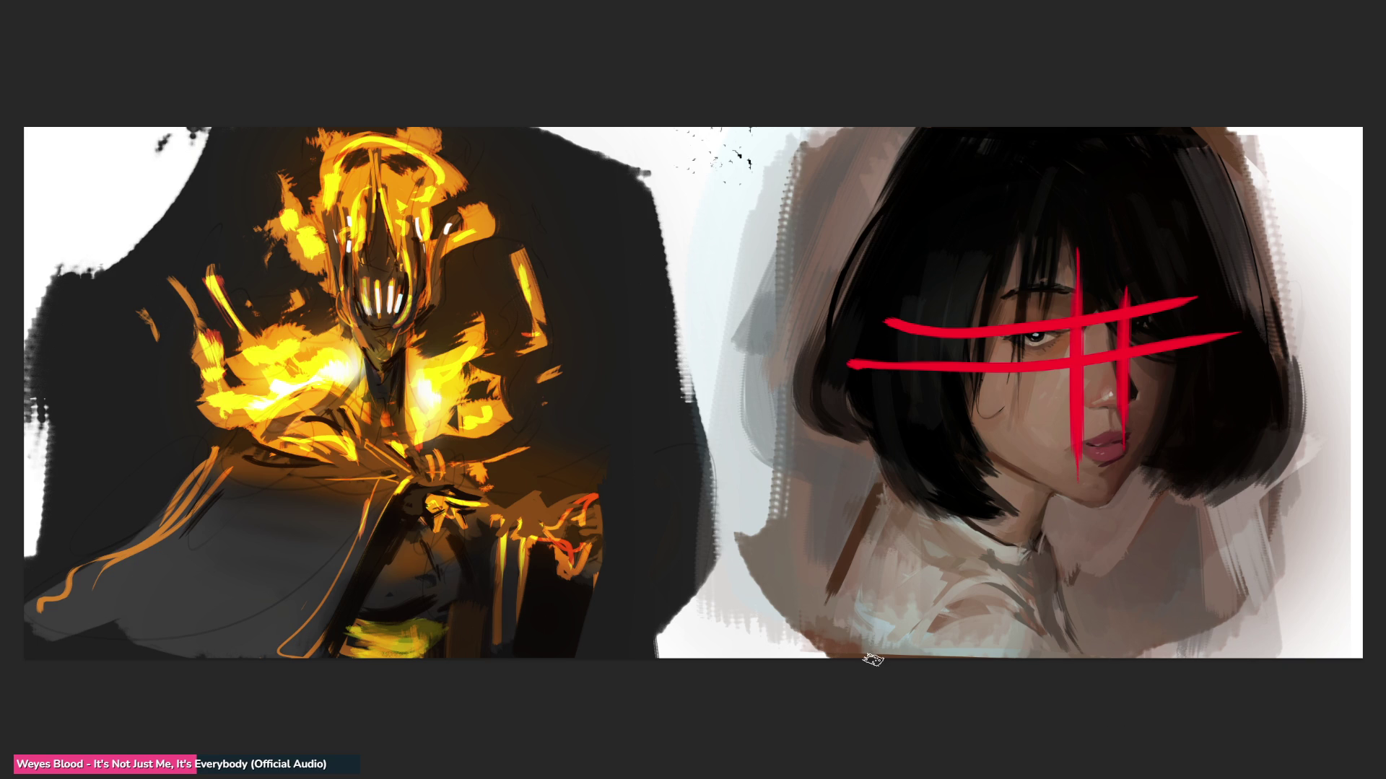
mouse_move(1032, 540)
mouse_down()
mouse_move(1096, 496)
mouse_move(1115, 512)
mouse_move(1112, 476)
mouse_move(1102, 502)
mouse_move(1094, 265)
mouse_move(1104, 393)
mouse_move(1092, 310)
mouse_move(1219, 283)
mouse_move(913, 256)
mouse_move(1083, 393)
mouse_move(1167, 401)
mouse_up()
drag(1166, 450, 1135, 474)
drag(1018, 510, 1007, 521)
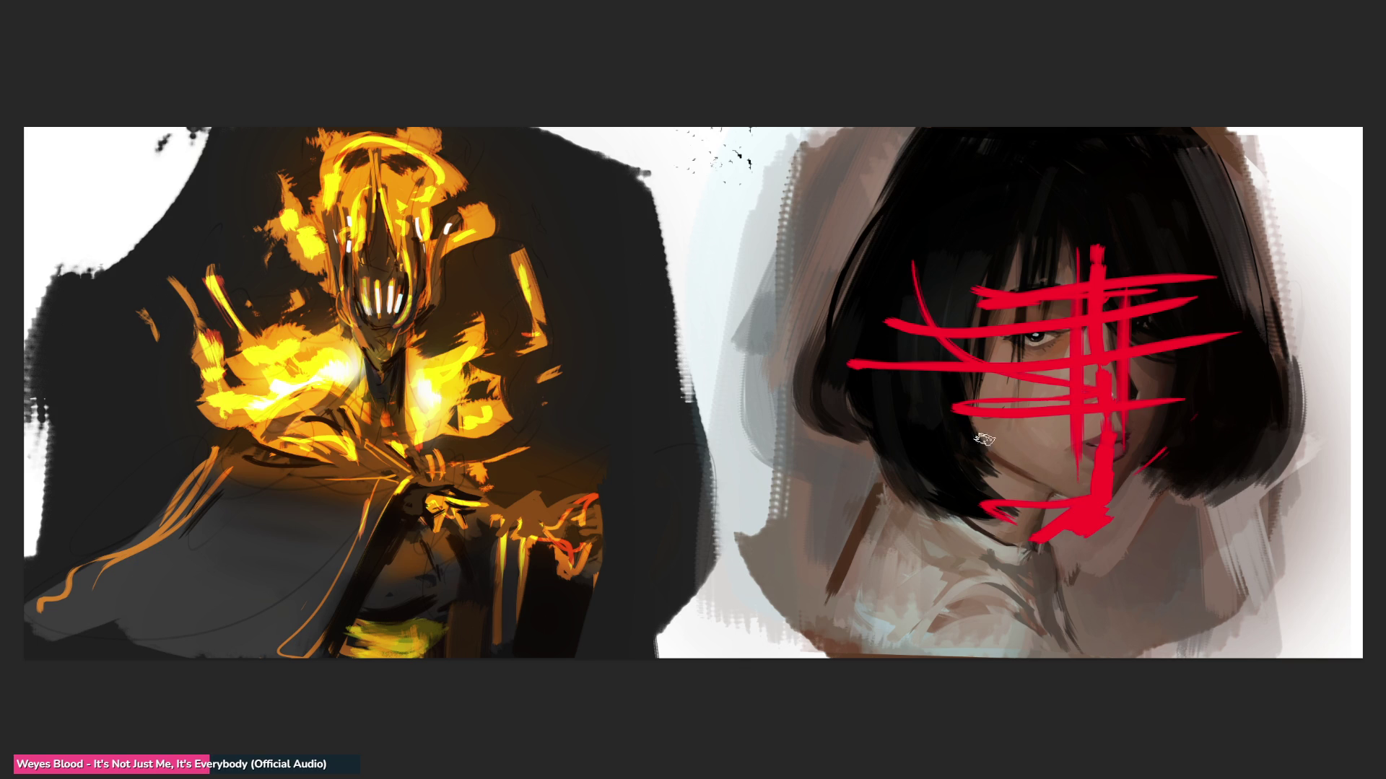
Step: Add red curved, V-shaped diagonal and vertical strokes over the face, then undo the scribbles
drag(1022, 433, 984, 488)
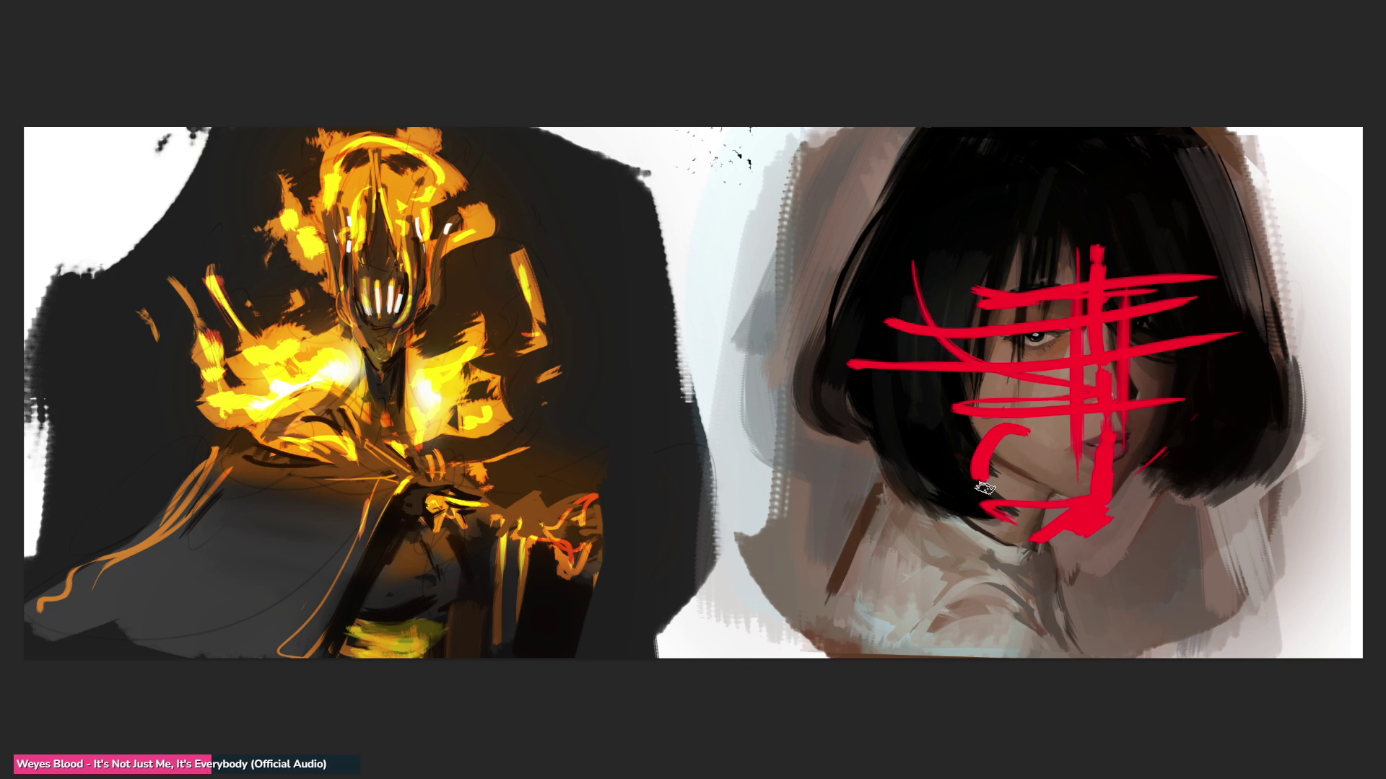
drag(951, 402, 1068, 499)
drag(917, 399, 1011, 462)
drag(1180, 401, 1083, 531)
drag(1220, 376, 1164, 431)
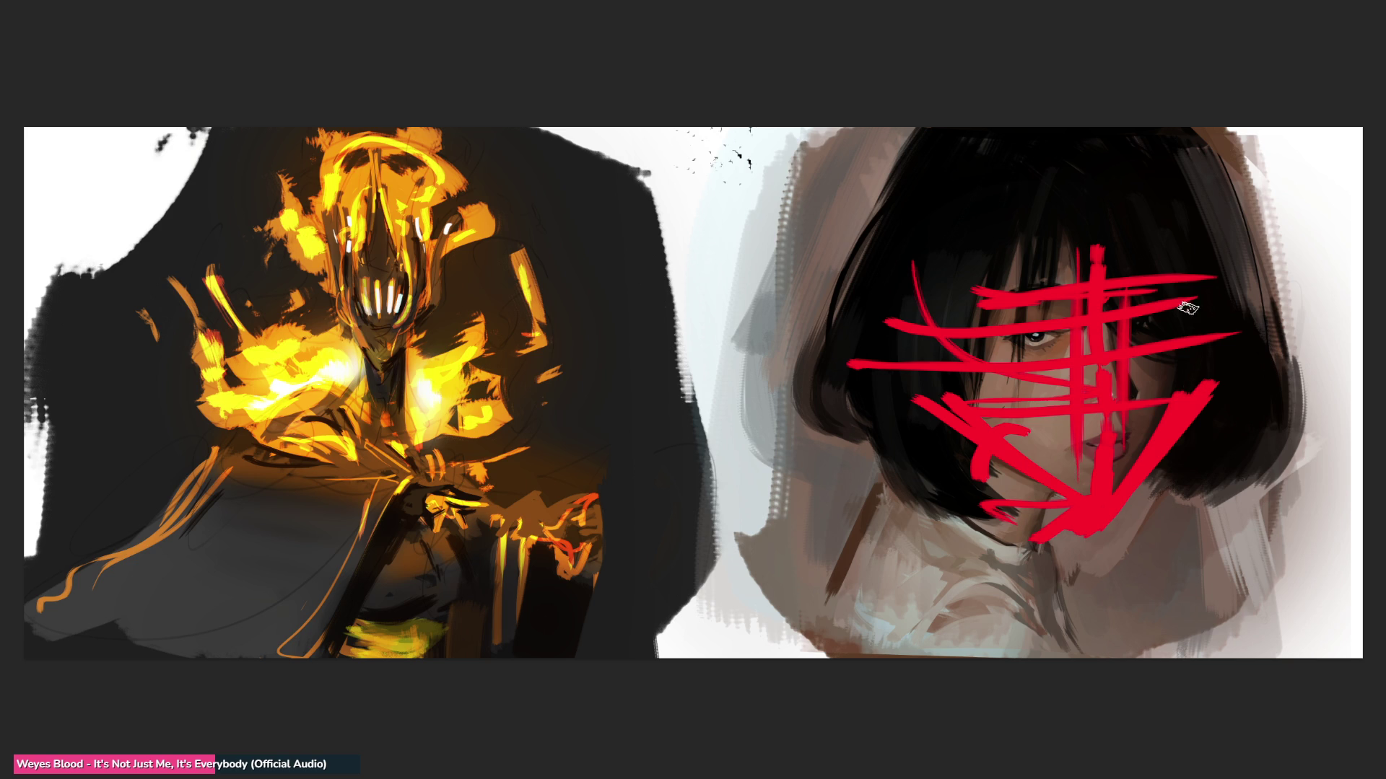
drag(1189, 242, 1188, 401)
mouse_move(1001, 244)
mouse_down()
mouse_move(988, 419)
mouse_move(1010, 346)
mouse_up()
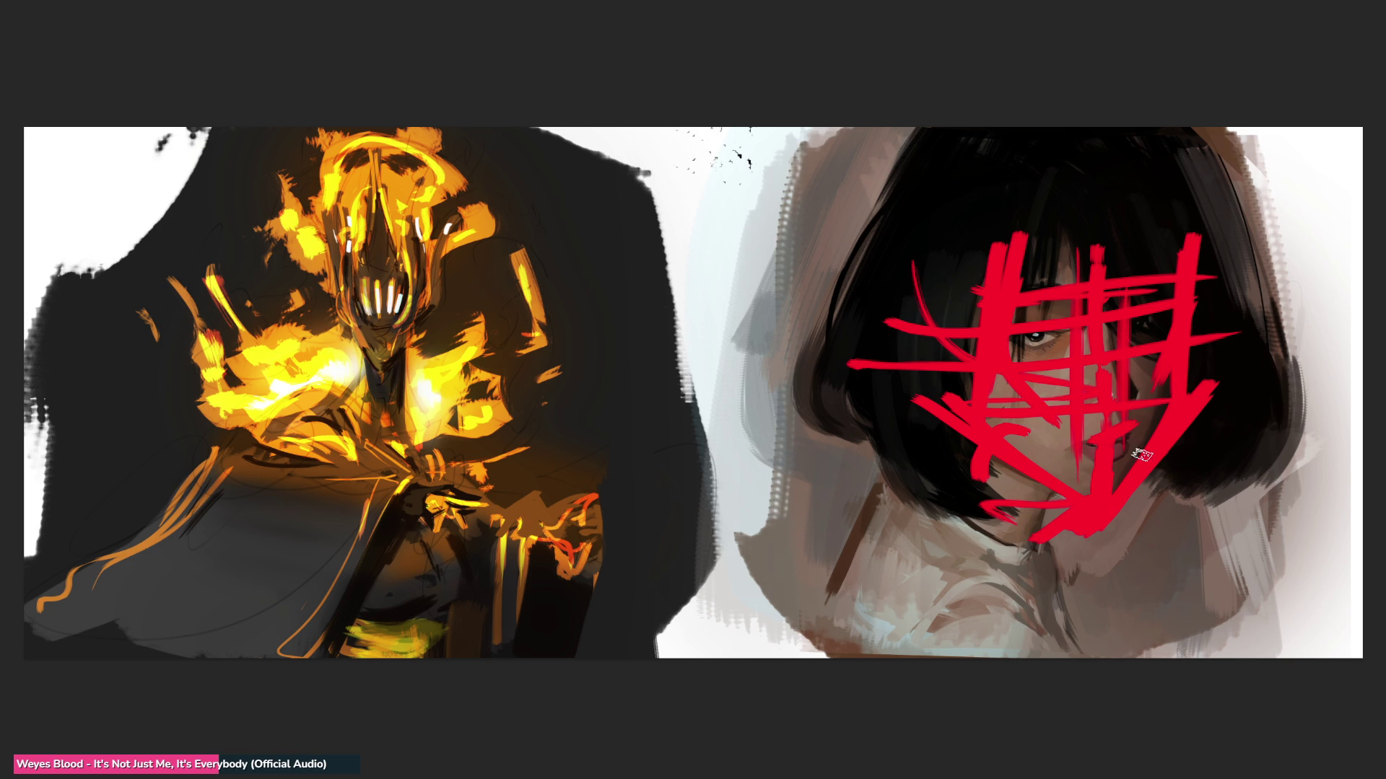
drag(1169, 310, 1156, 400)
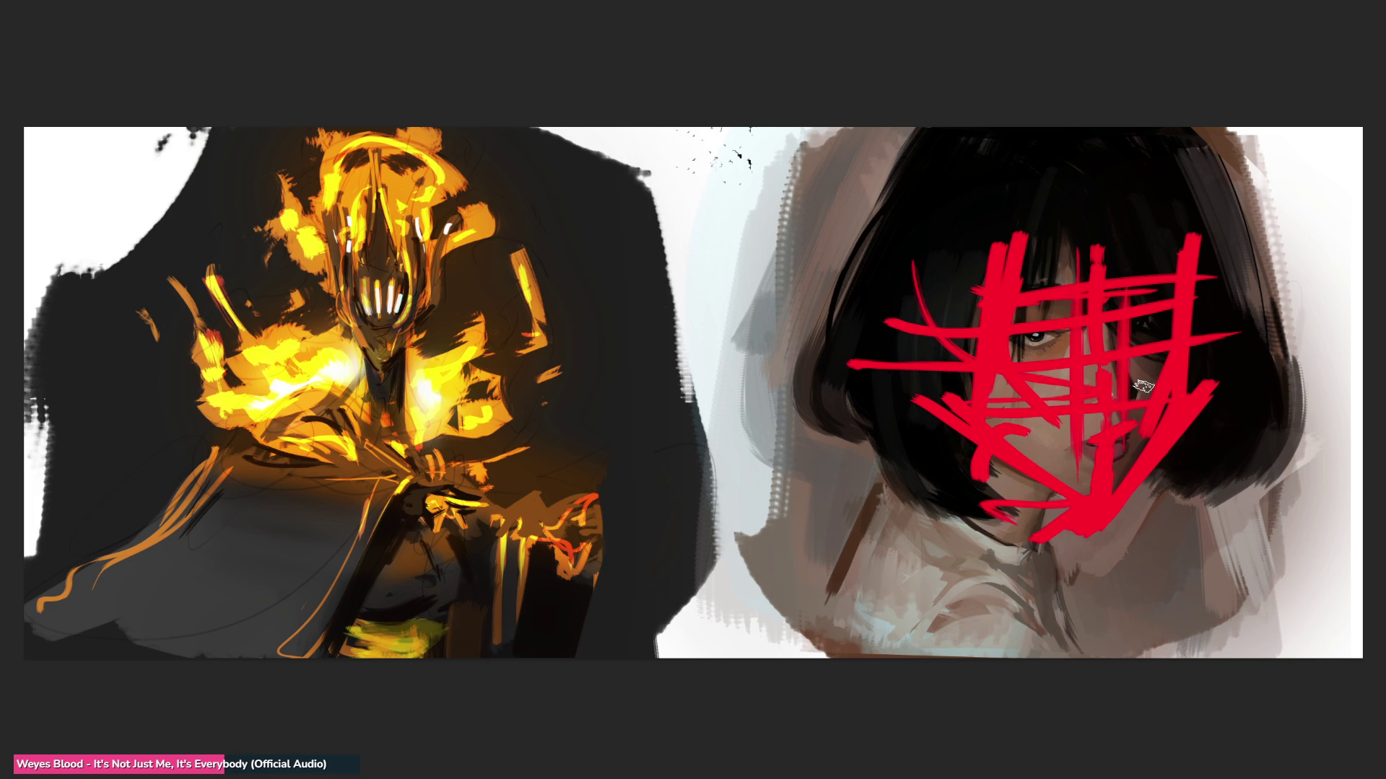
key(ctrl+z)
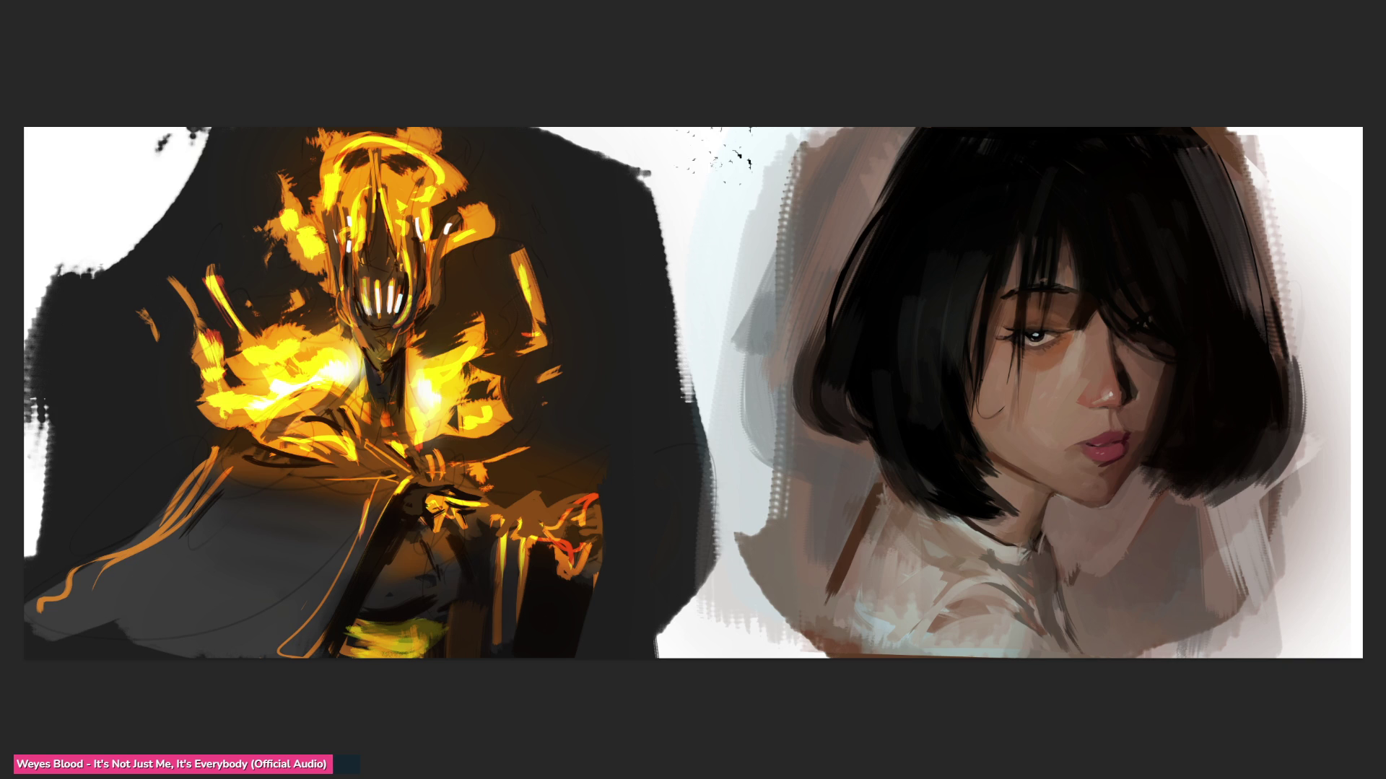
Step: Paint the right side of the hair nearly black, trying then undoing a thin jaw strand
drag(1292, 443, 1321, 473)
mouse_move(1229, 449)
mouse_down()
mouse_move(1229, 394)
mouse_move(1207, 401)
mouse_move(1234, 321)
mouse_up()
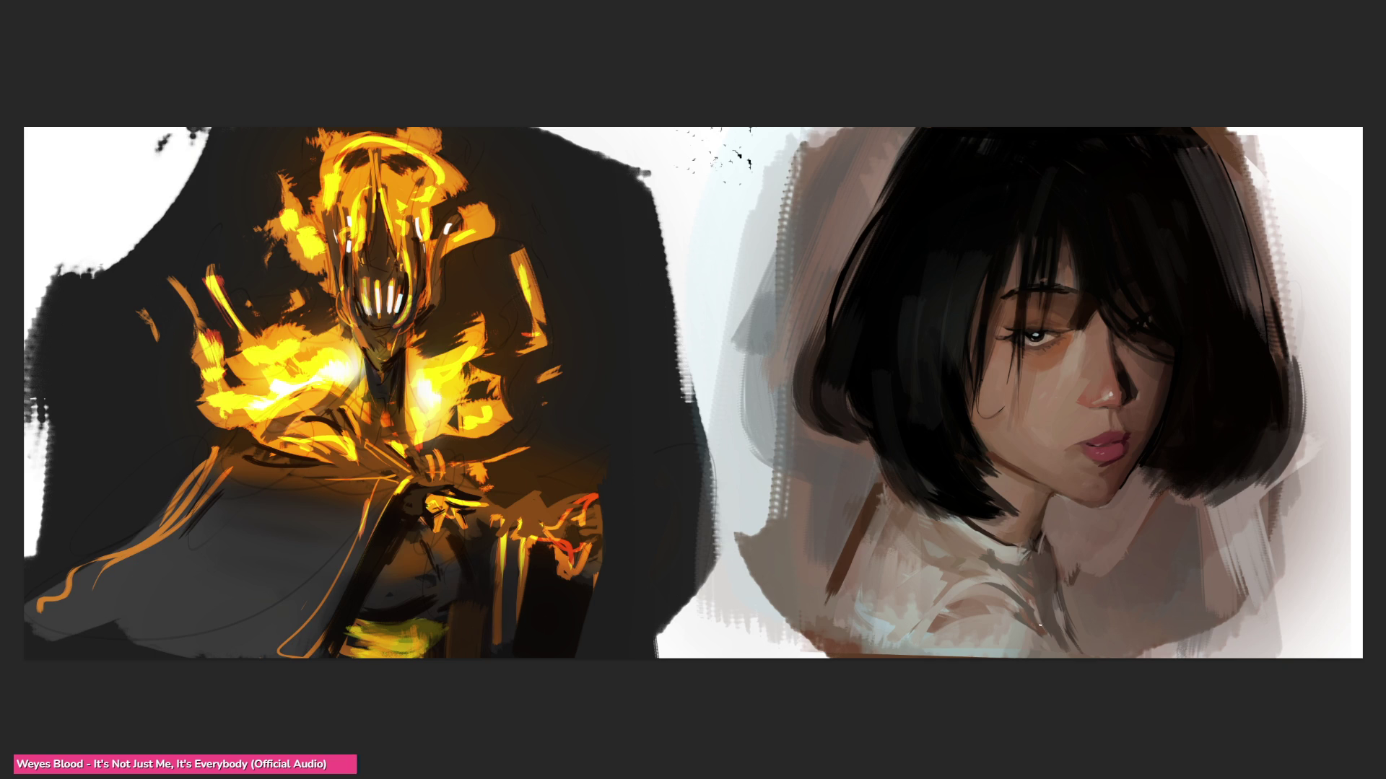
drag(1127, 340, 1138, 457)
key(ctrl+z)
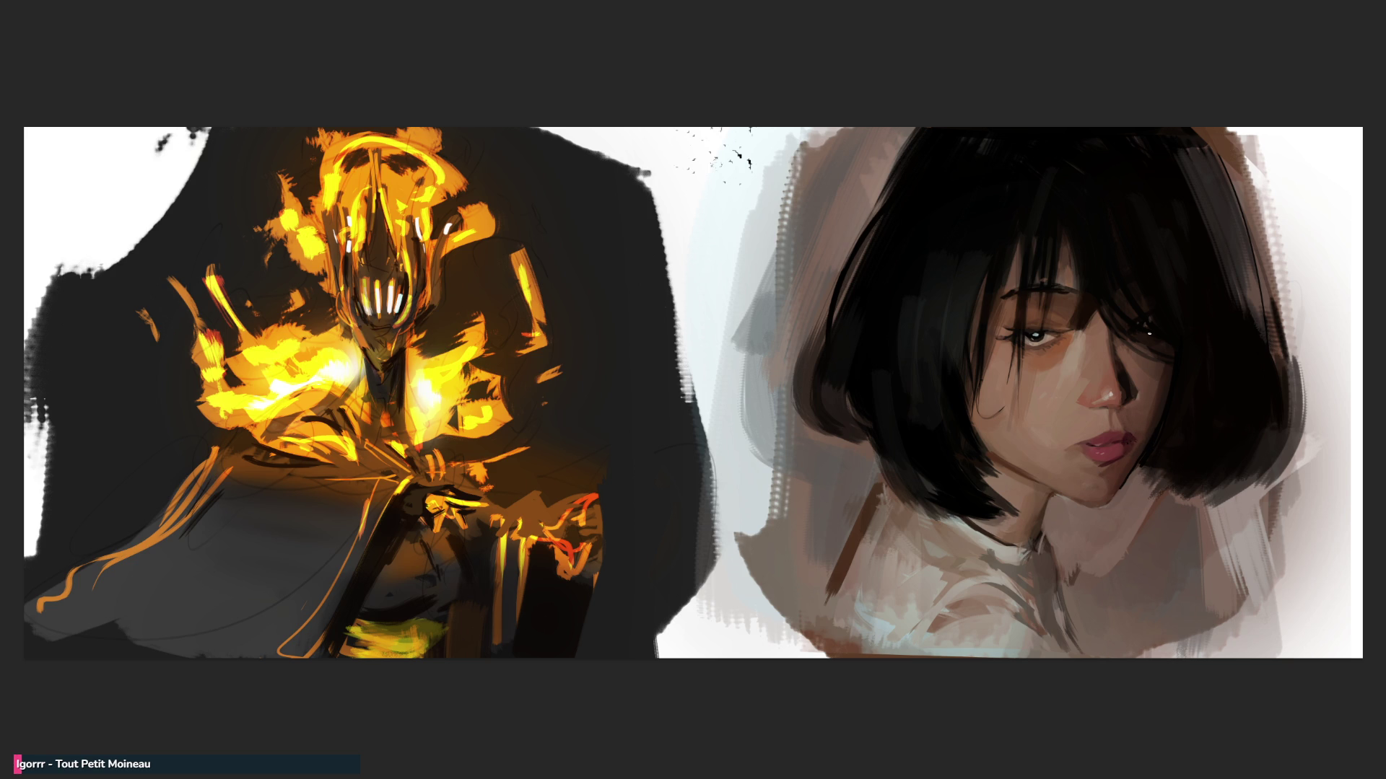
Step: Sample the cheek's skin colour and try dark strands on cheek and hair's left edge, undoing them
click(1120, 410)
alt+click(1008, 459)
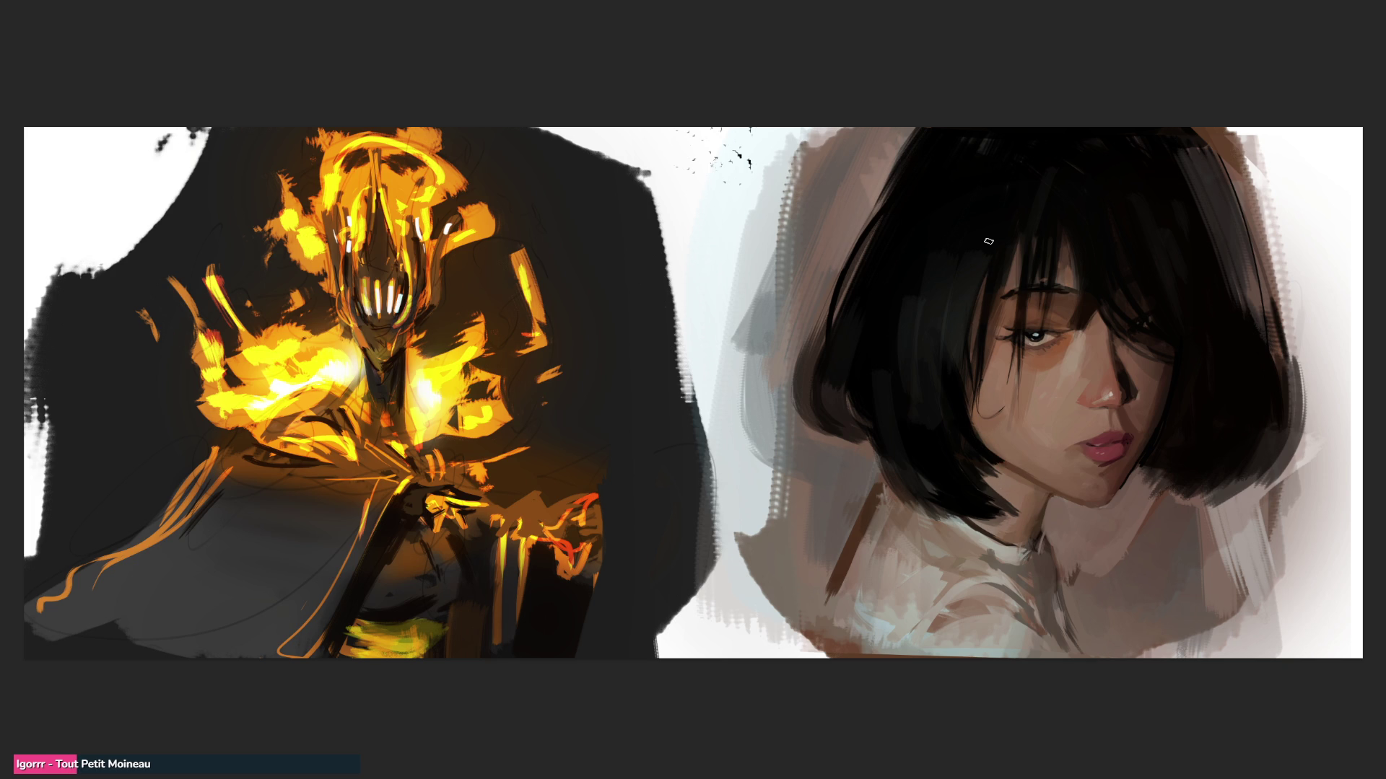
drag(990, 412, 999, 288)
key(ctrl+z)
drag(876, 217, 816, 354)
drag(834, 299, 824, 388)
key(ctrl+z)
Step: Repaint the hair's left edge and top with thin dark strands
drag(893, 177, 821, 403)
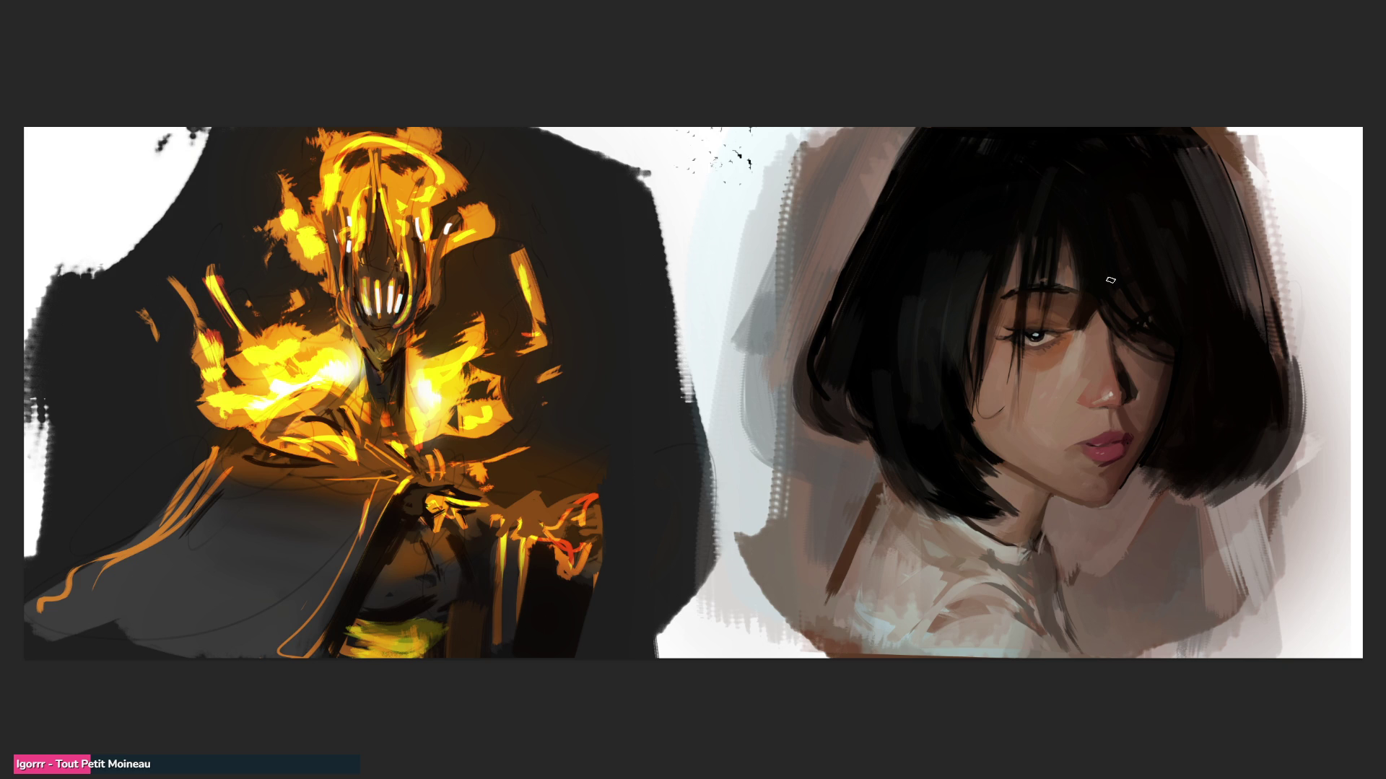
drag(929, 127, 899, 137)
drag(911, 127, 888, 180)
drag(903, 129, 855, 246)
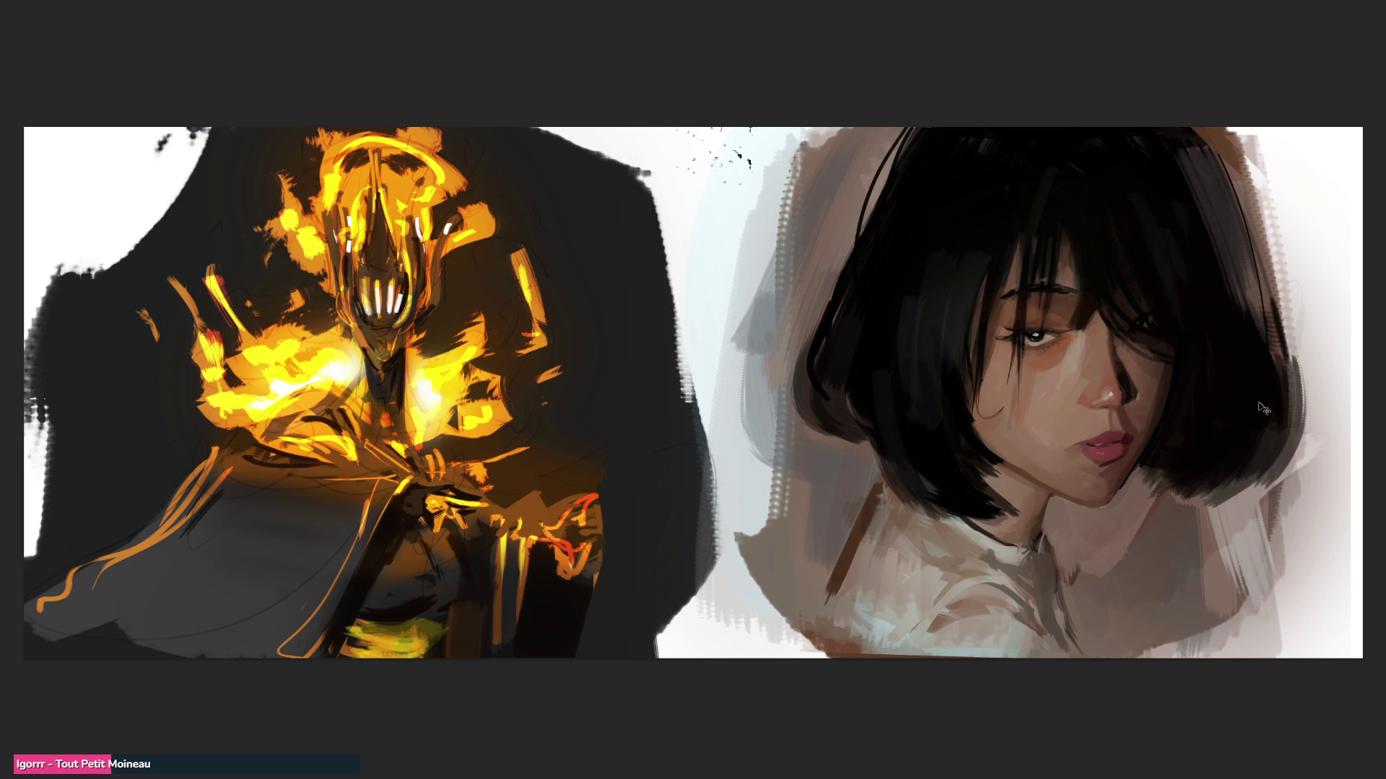
drag(908, 128, 856, 244)
Step: Add thin dark strands across the eyebrow, fringe and beside the cheek, then mirror the canvas
mouse_move(1070, 229)
mouse_down()
mouse_move(1072, 329)
mouse_move(1093, 312)
mouse_move(1155, 358)
mouse_up()
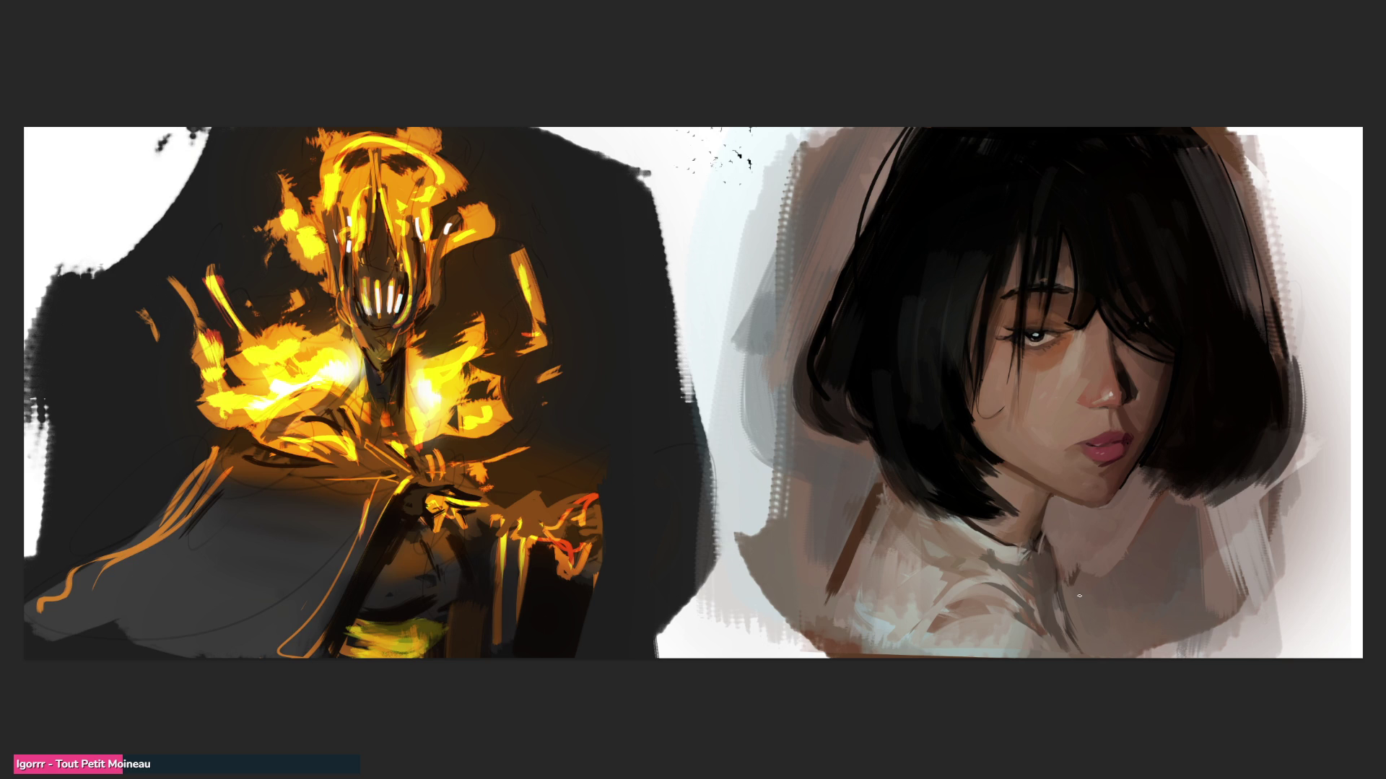
drag(1020, 243, 976, 437)
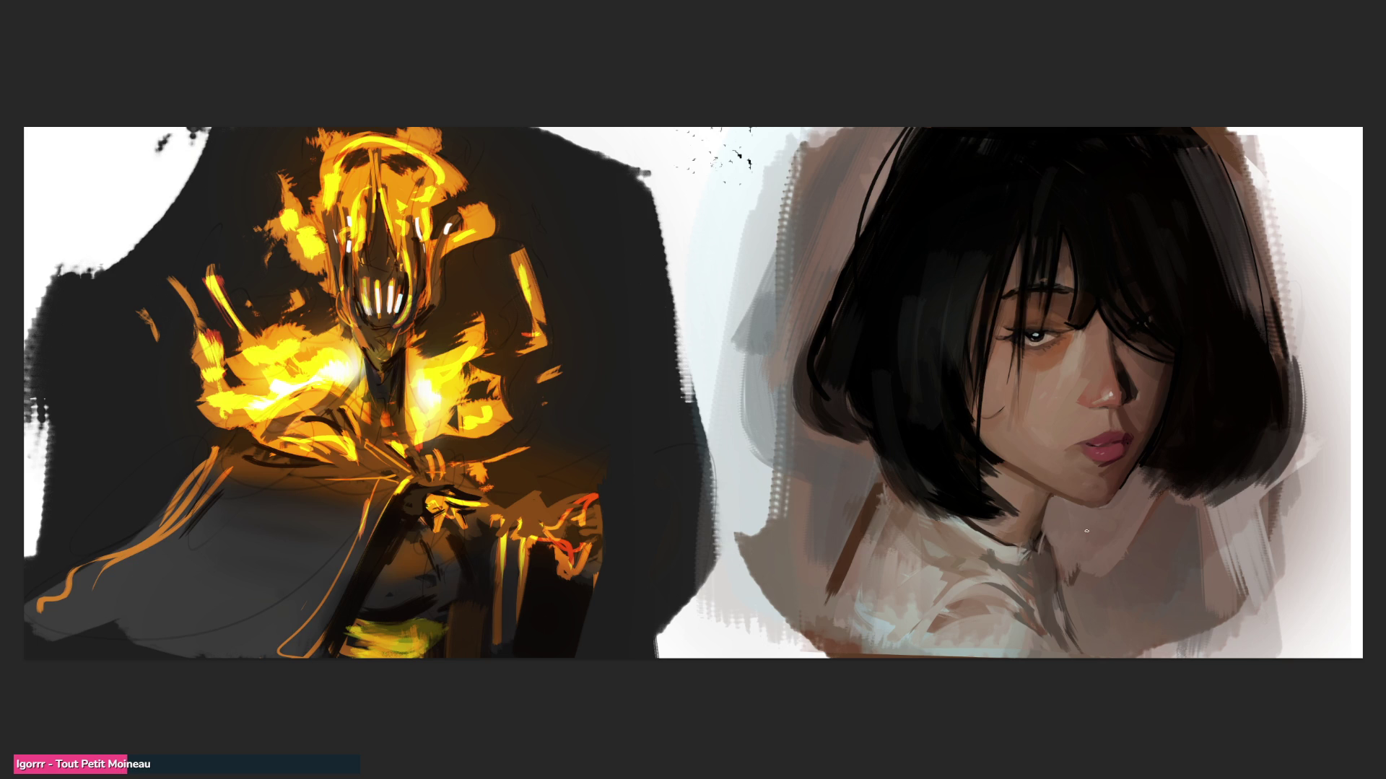
drag(1157, 359, 1155, 436)
drag(1099, 313, 1164, 401)
key(m)
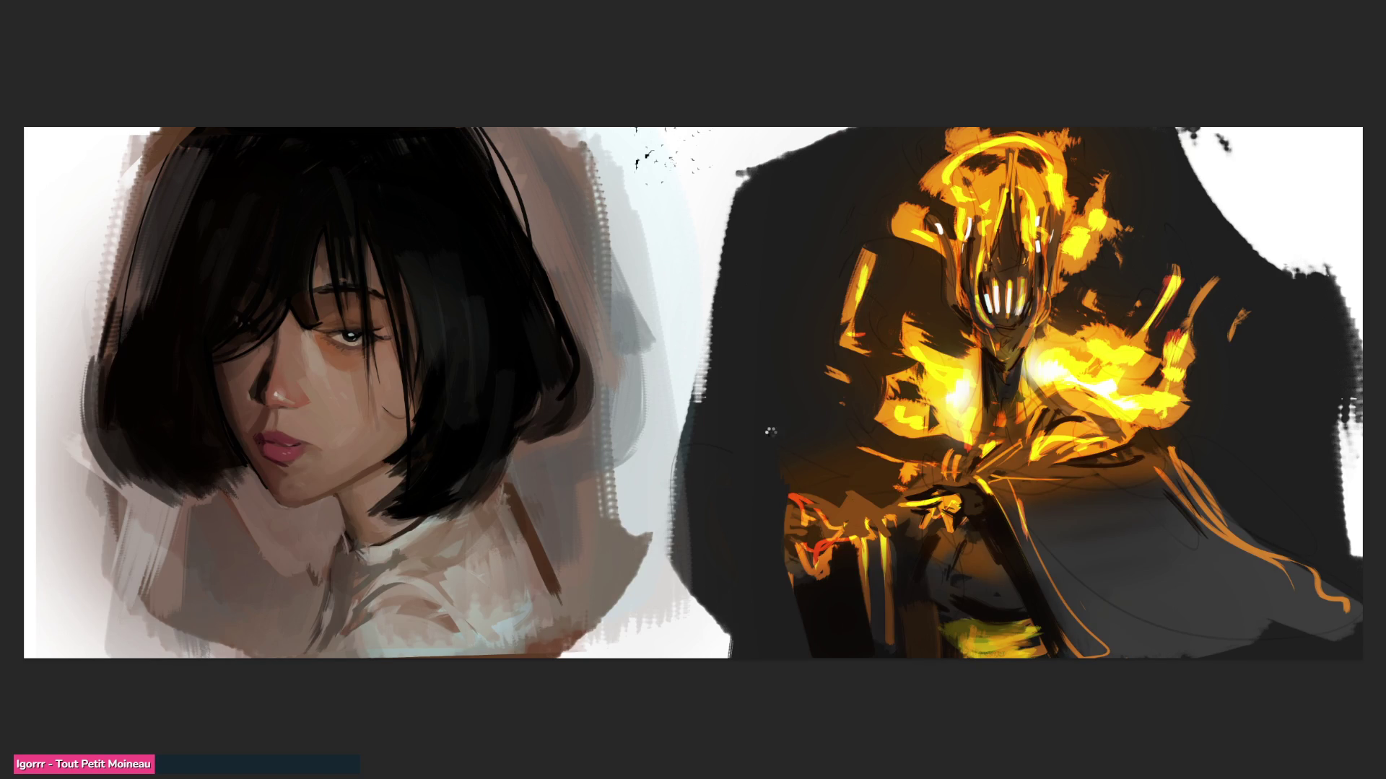
Step: Flip the canvas horizontally, then test an X of dark strokes on the face and undo it
key(m)
key(m)
key(m)
key(m)
drag(228, 344, 398, 500)
drag(376, 254, 179, 517)
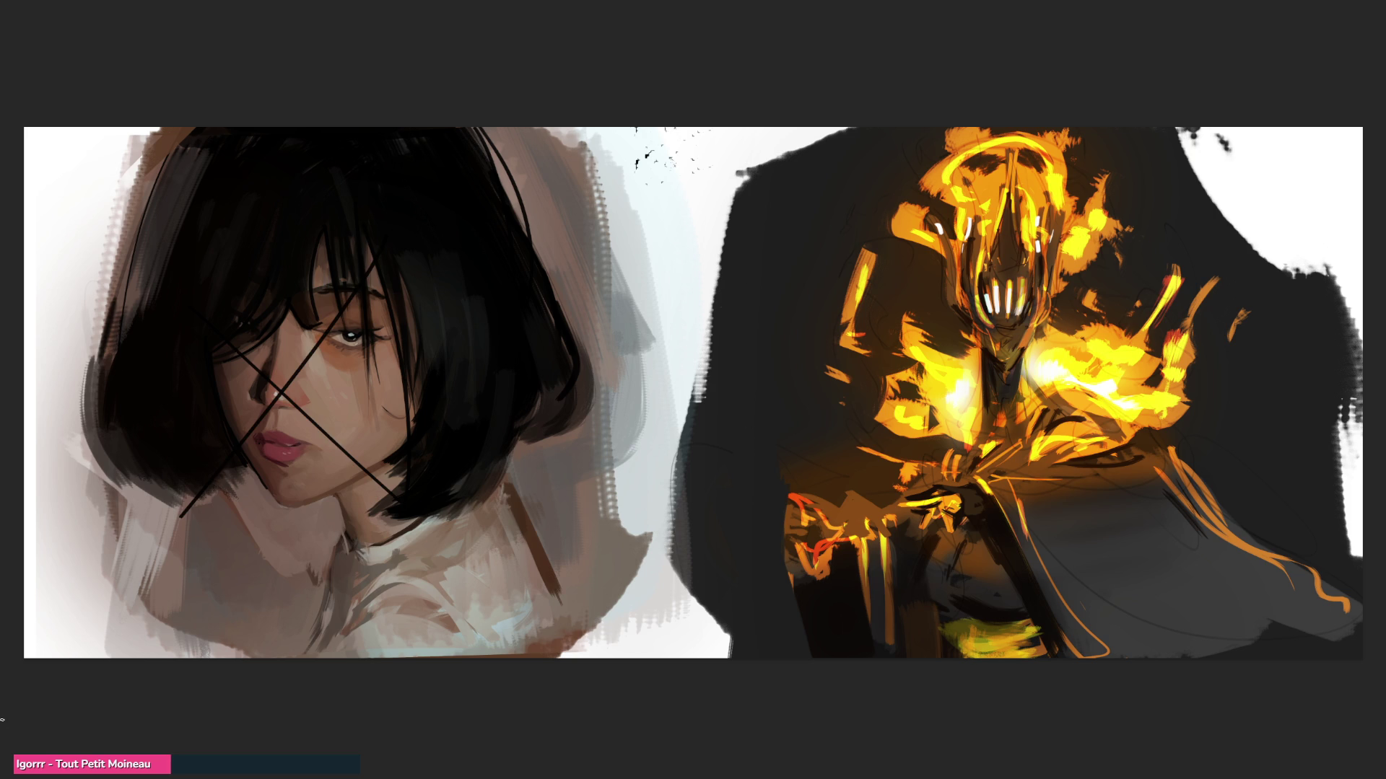
key(ctrl+z)
key(ctrl+z)
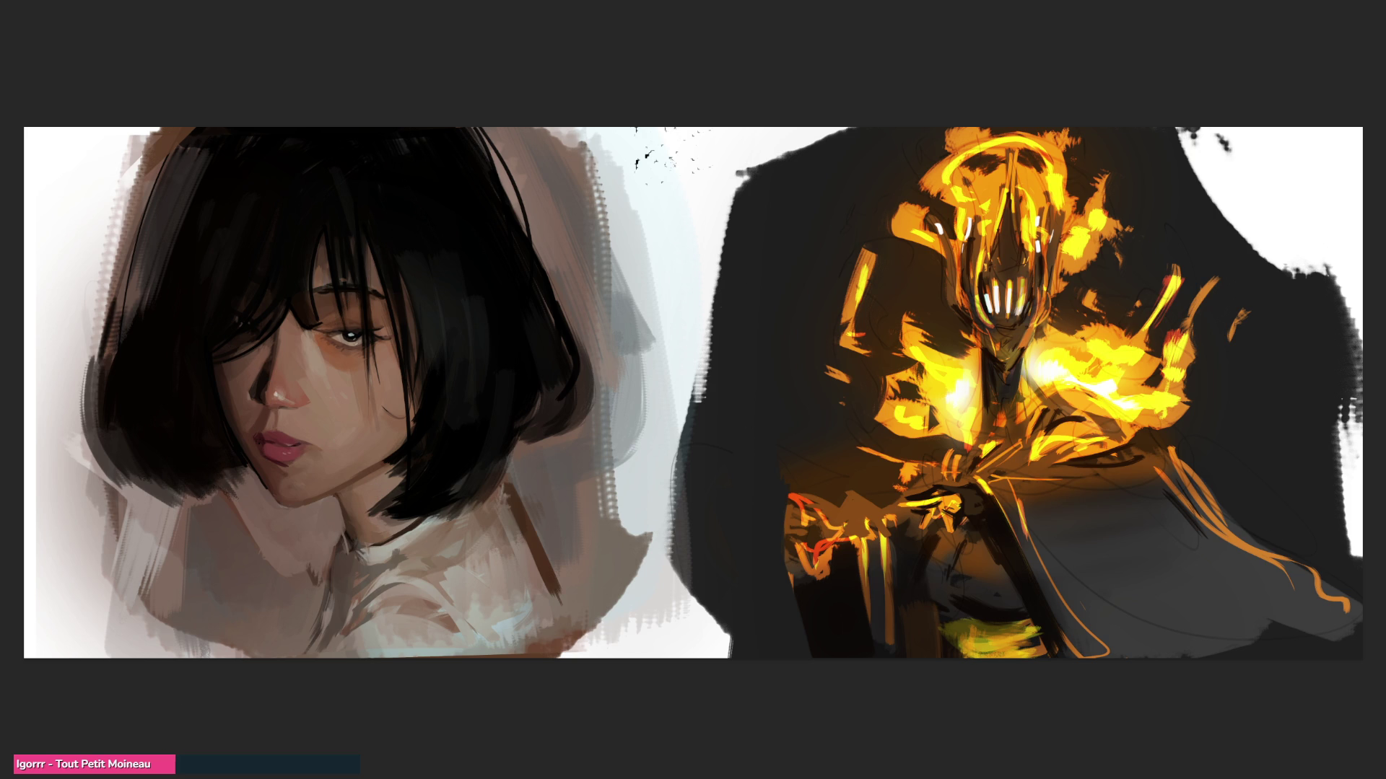